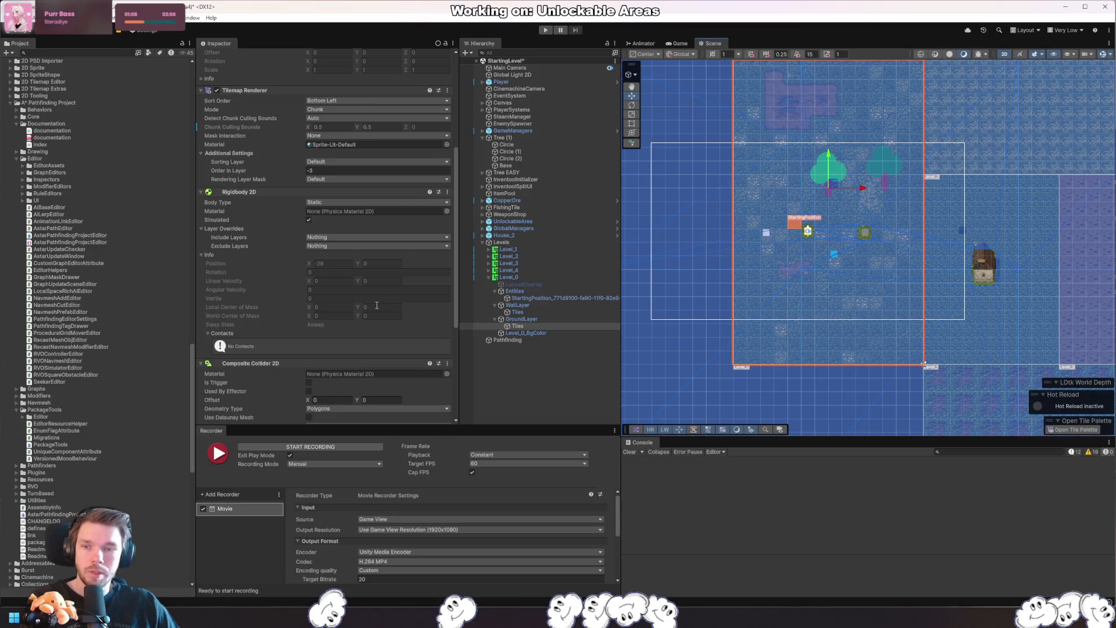
- Keep the Composite Collider 2D Generation Type on Synchronous
scroll(393, 288, down, 4)
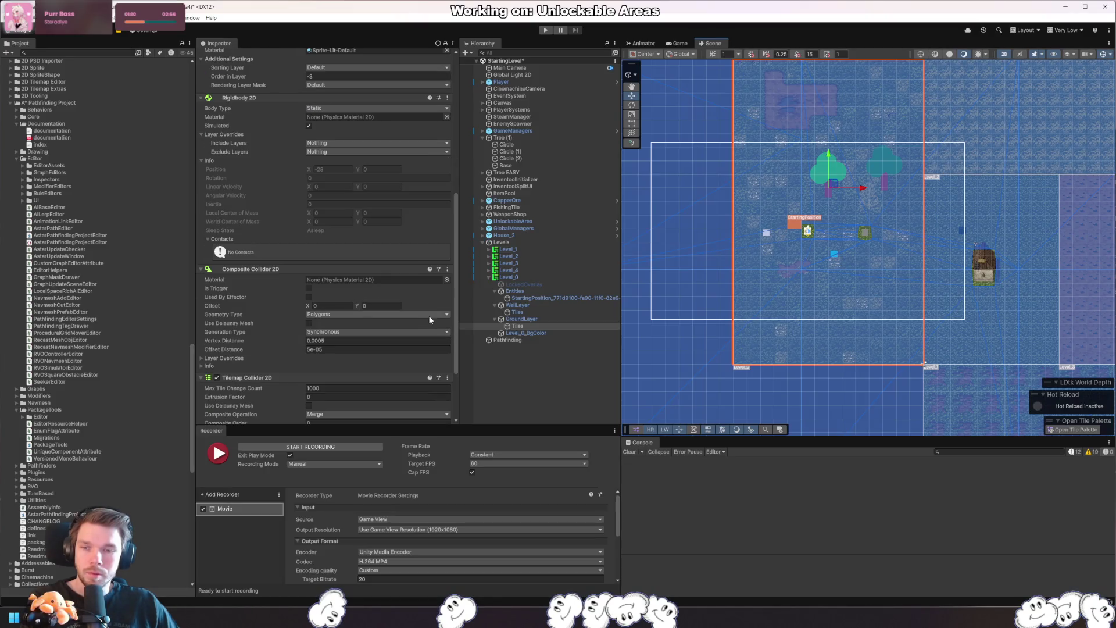
scroll(420, 316, down, 4)
click(419, 244)
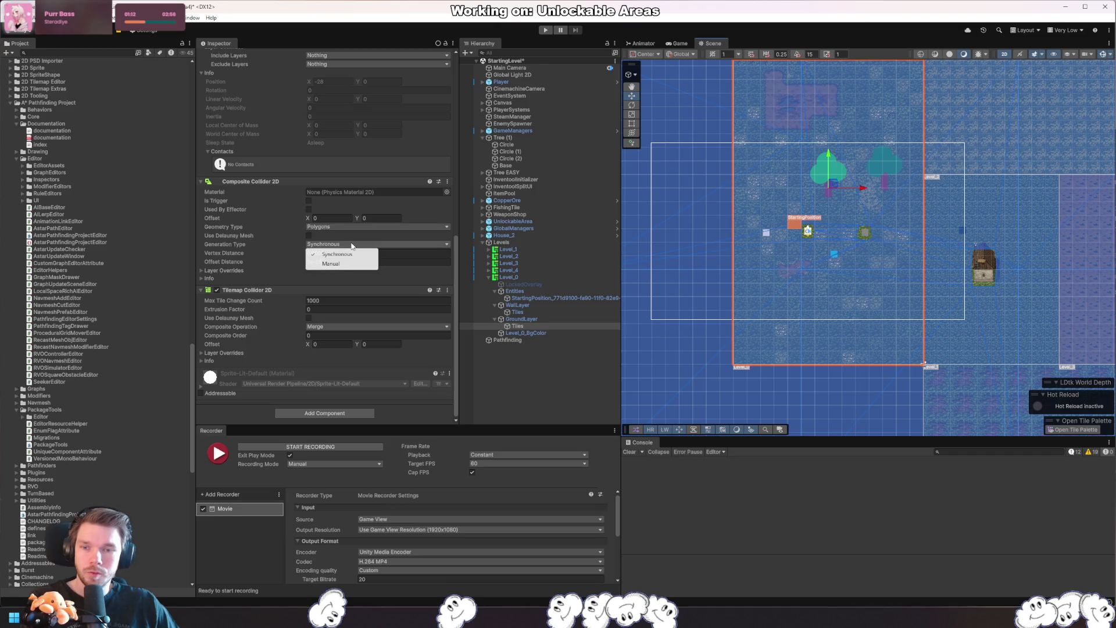
click(420, 255)
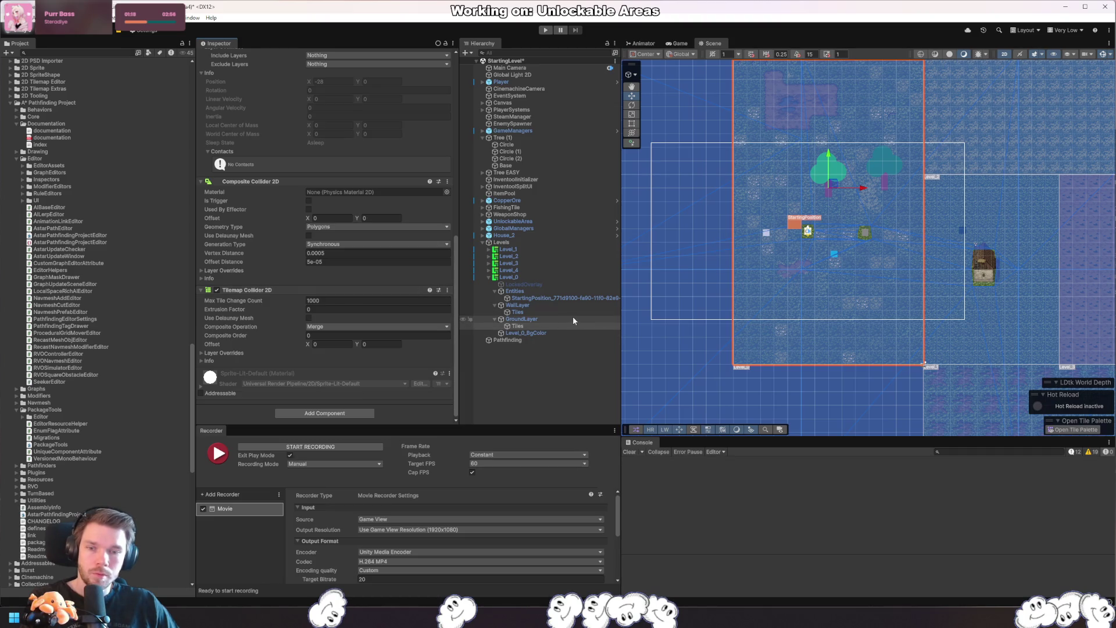
- Select Level_0 to view its components, including the Unlockable Area script
drag(856, 302, 847, 308)
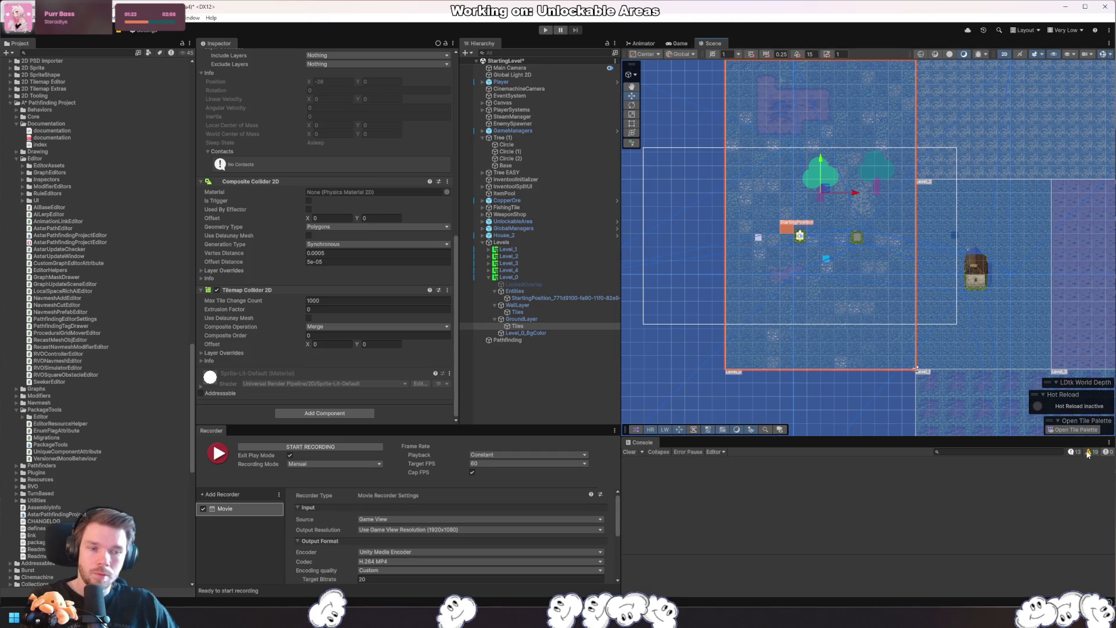
scroll(1031, 496, down, 5)
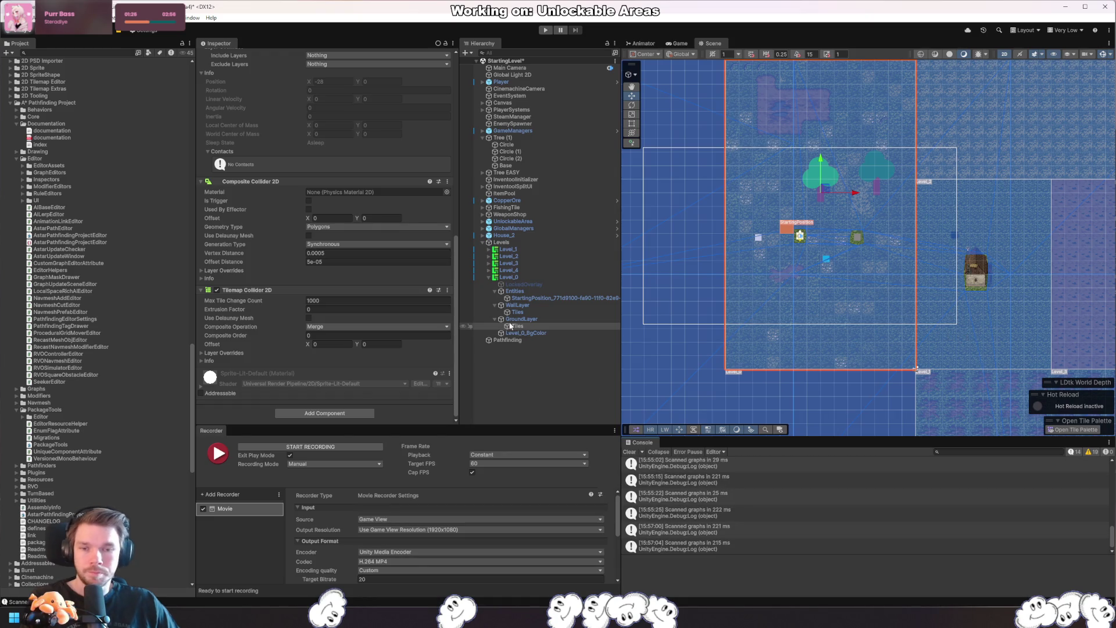
click(529, 280)
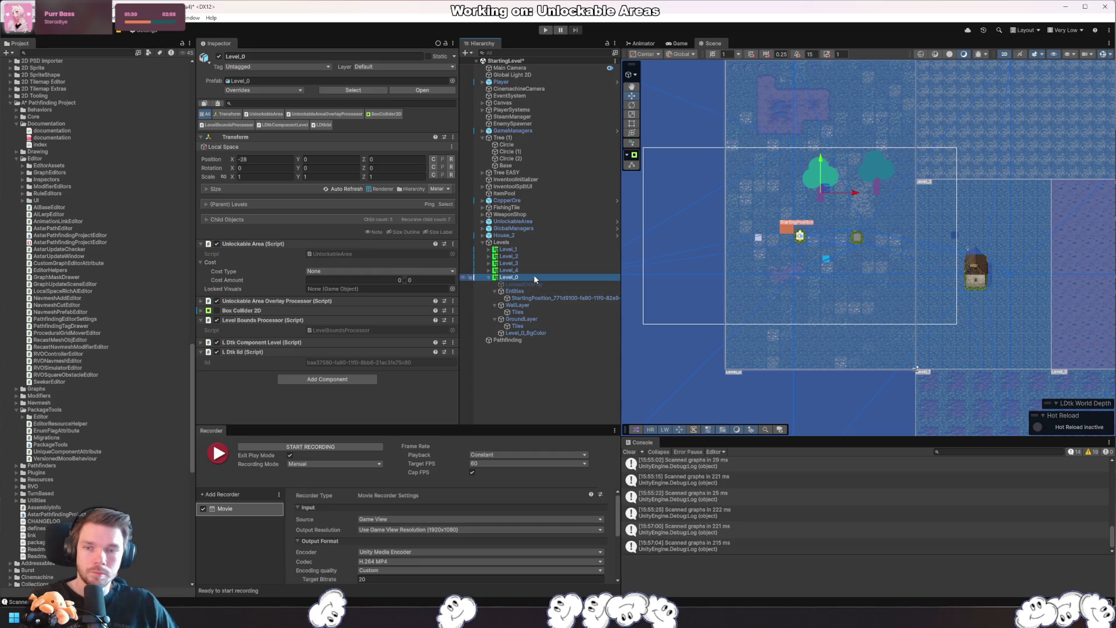
- Duplicate the GroundLayer tilemap to the scene root, then undo that copy
click(526, 311)
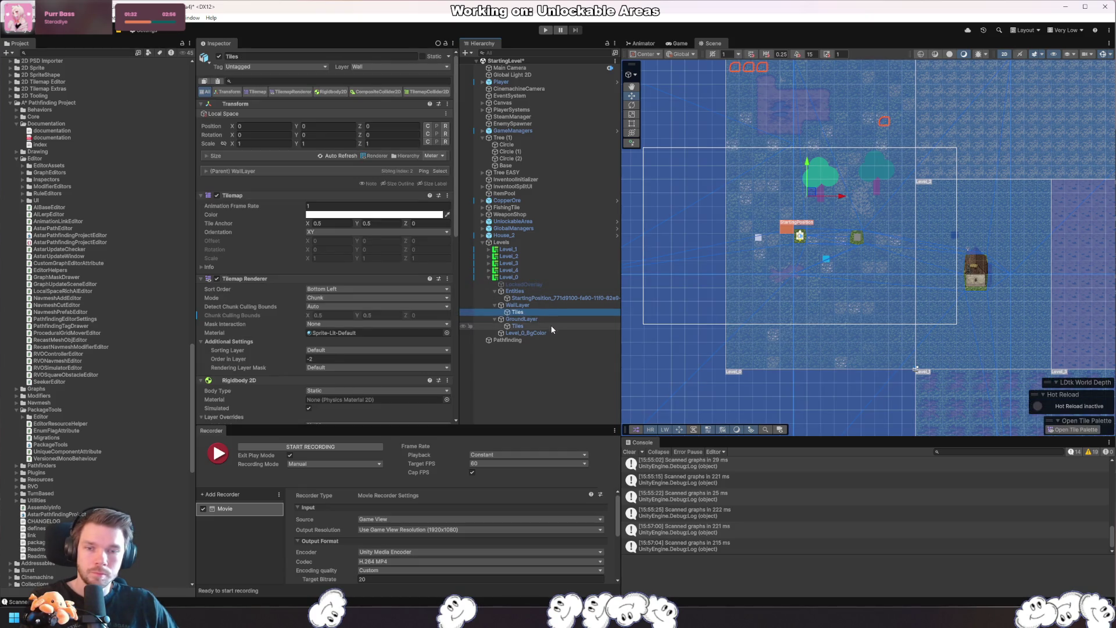
click(552, 326)
key(ctrl+d)
drag(532, 323, 497, 362)
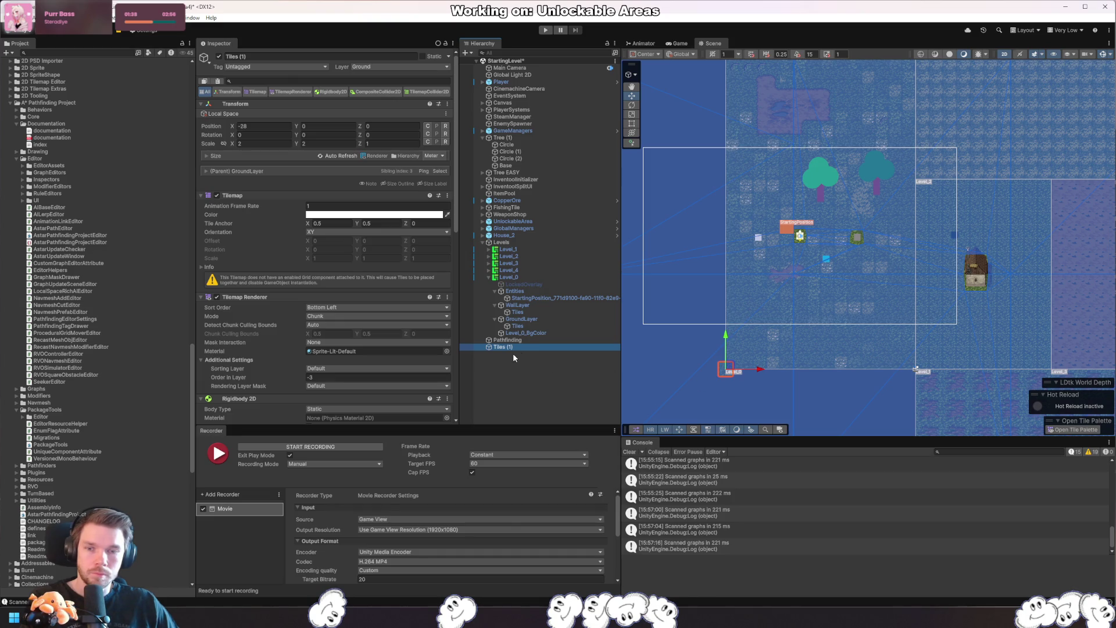
key(ctrl+z)
- Duplicate GroundLayer as GroundLayer (1) at the scene root, then select Pathfinding
click(528, 319)
key(ctrl+d)
drag(528, 332, 494, 390)
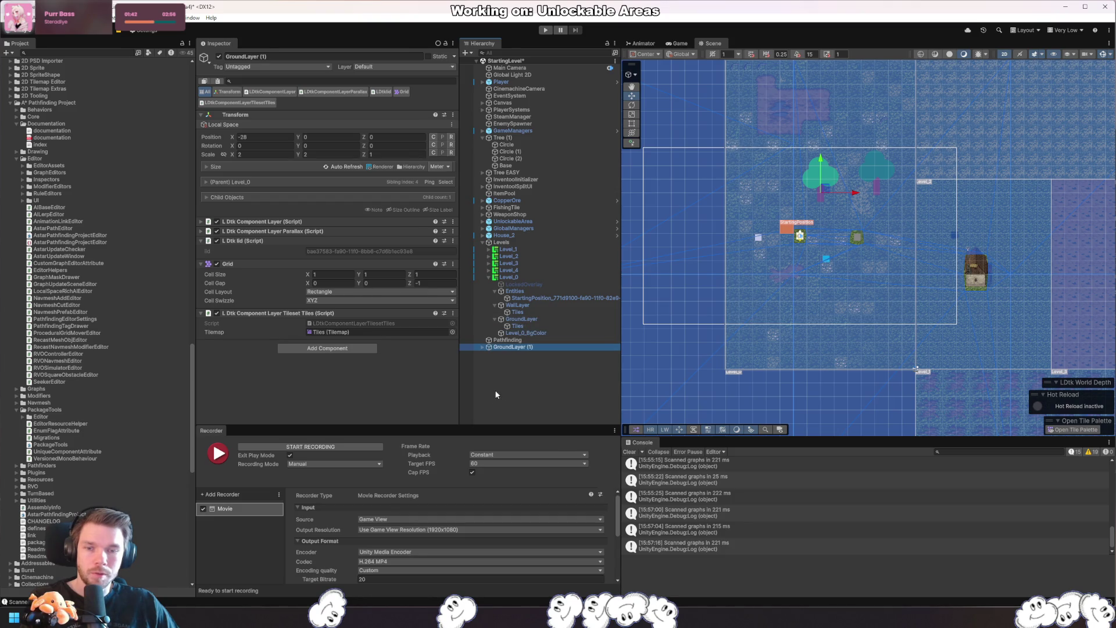
scroll(848, 334, down, 4)
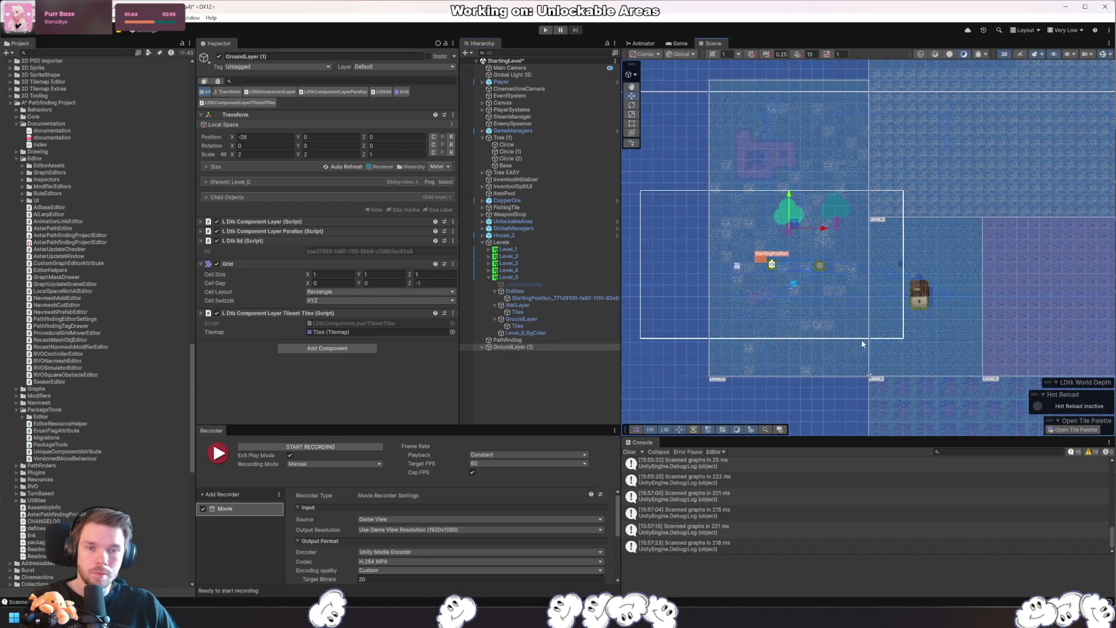
scroll(847, 336, down, 1)
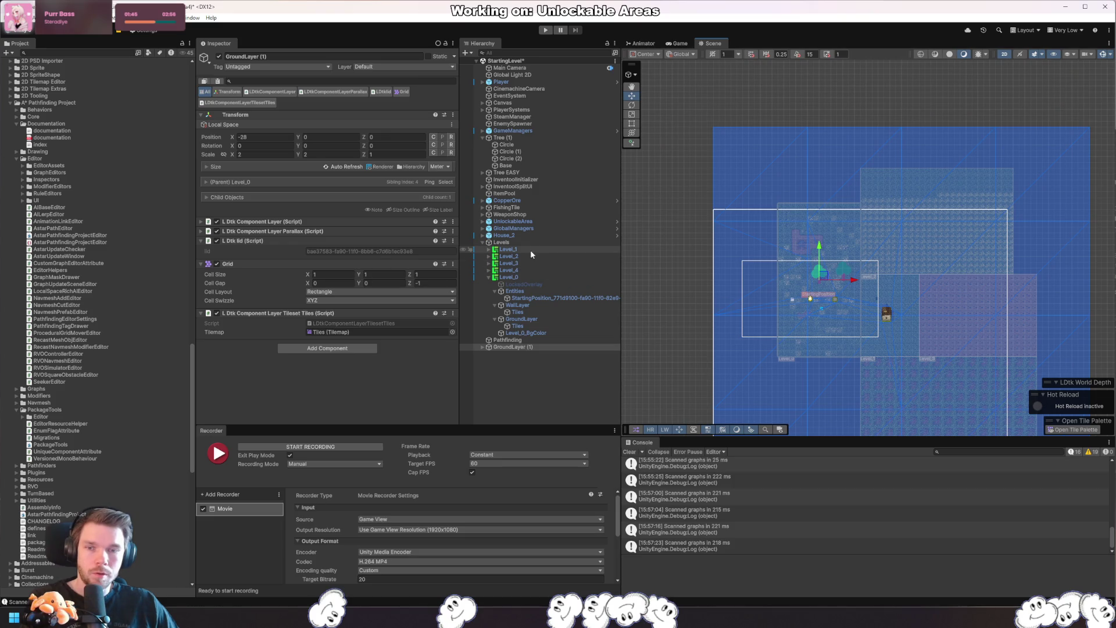
click(514, 340)
scroll(277, 207, down, 5)
- Set background unwalkable and try tag and seam rules for Default before removing it
click(371, 141)
click(325, 162)
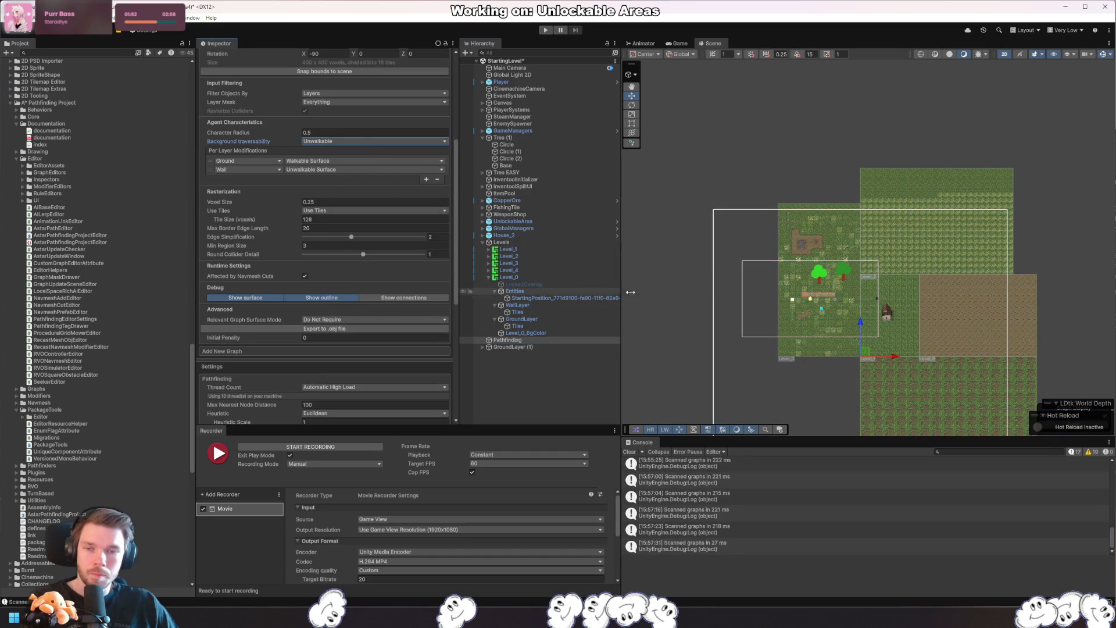
key(f)
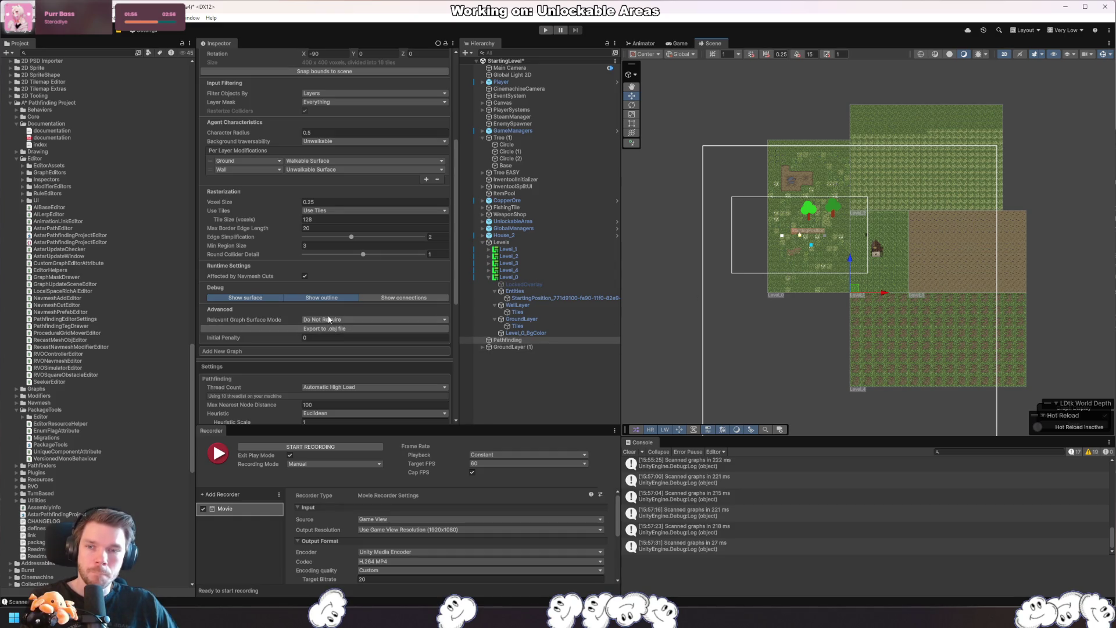
click(428, 179)
click(383, 178)
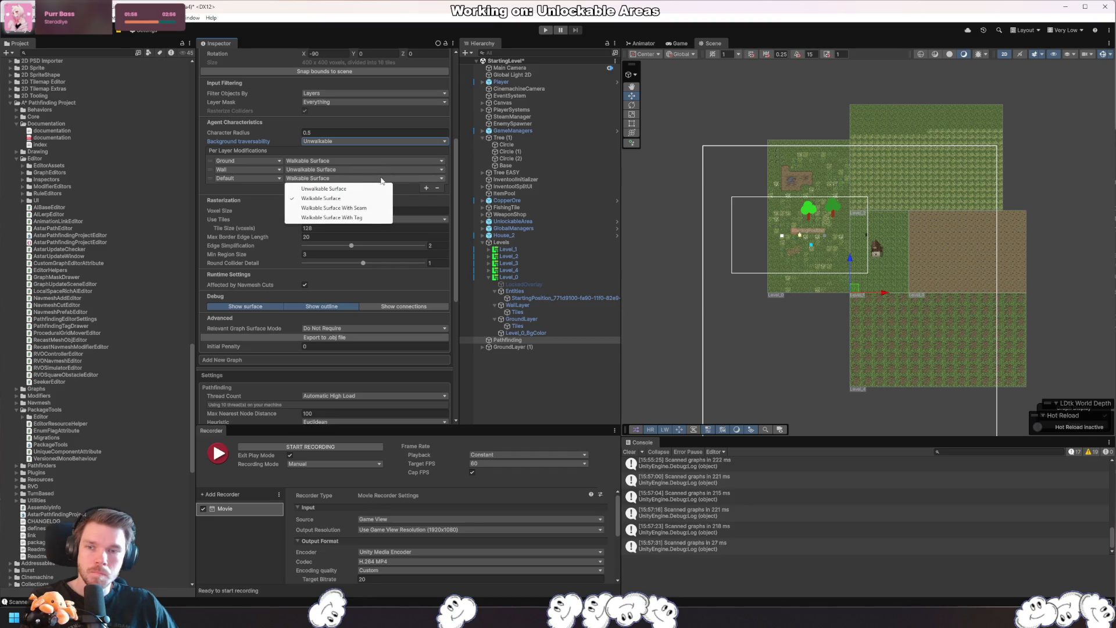
click(361, 219)
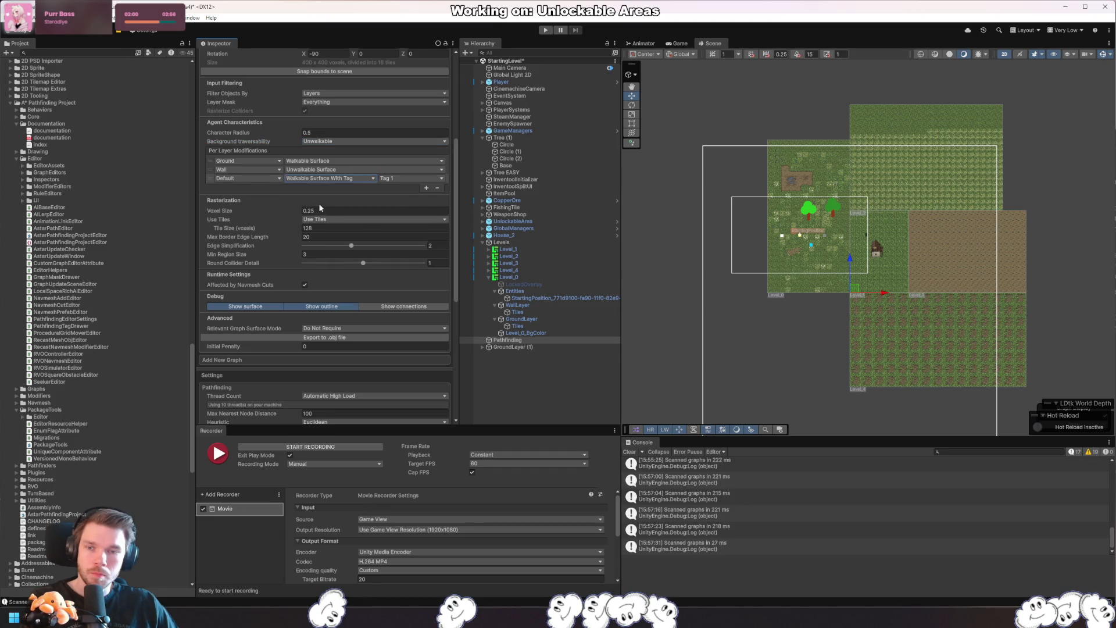
click(360, 178)
click(343, 210)
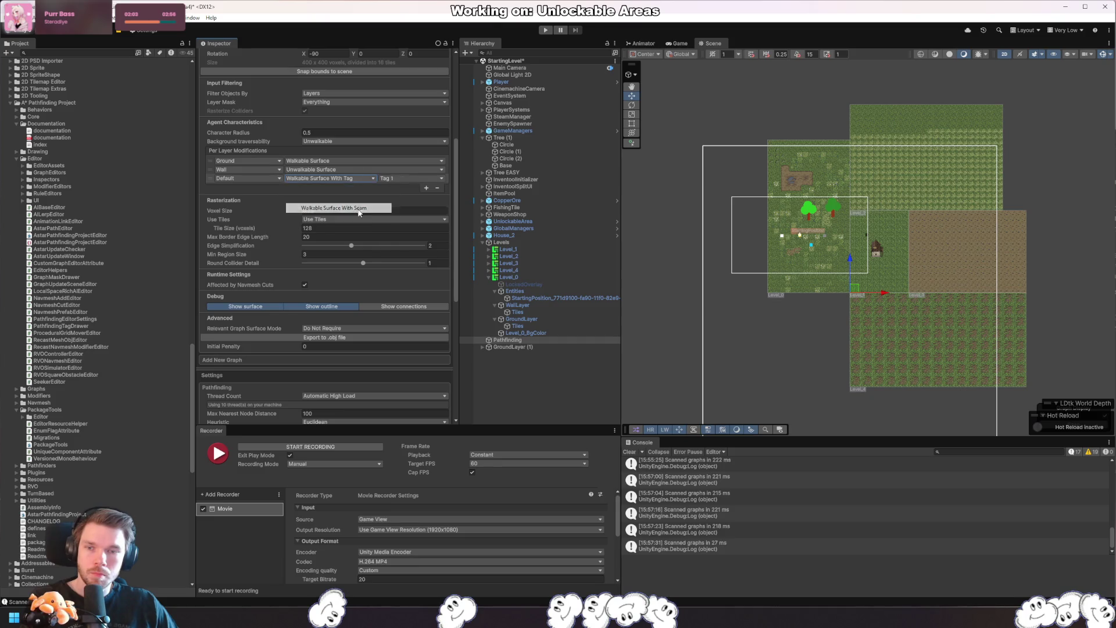
click(439, 187)
- Add a Default layer rule set to Unwalkable Surface
click(426, 179)
click(247, 178)
click(333, 177)
click(326, 189)
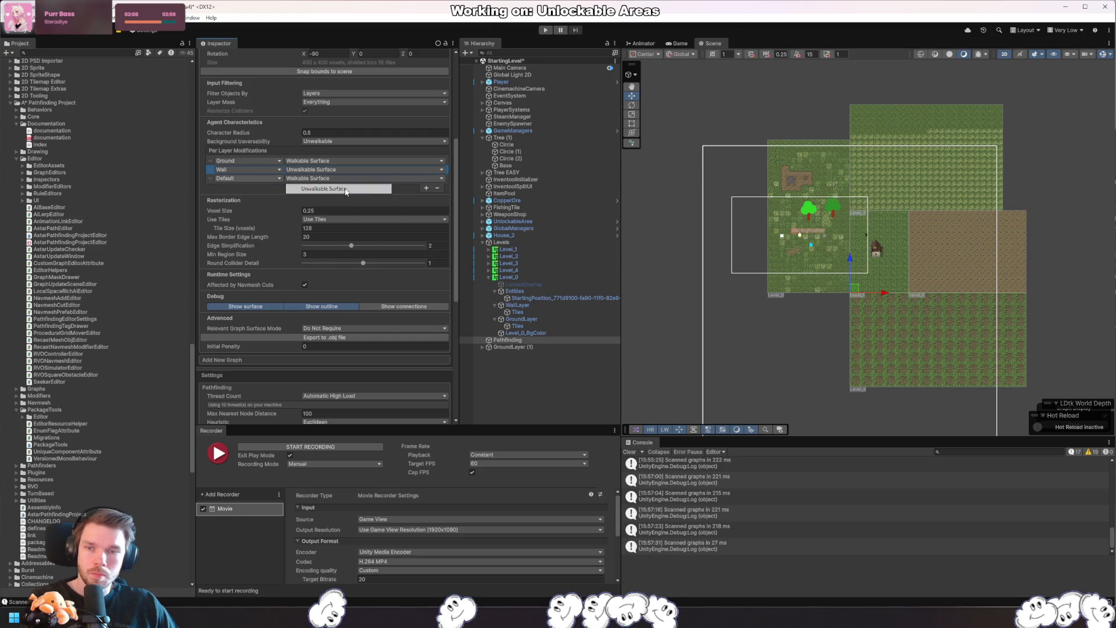
- Switch Background Traversability back to Walkable
click(342, 141)
click(349, 160)
click(342, 150)
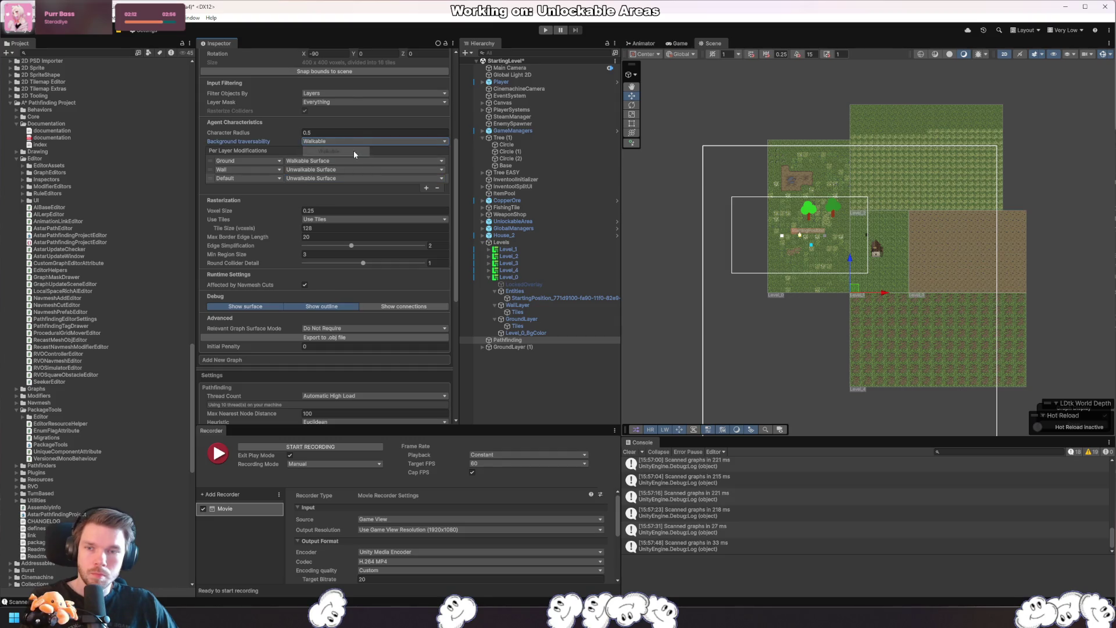
scroll(770, 278, up, 8)
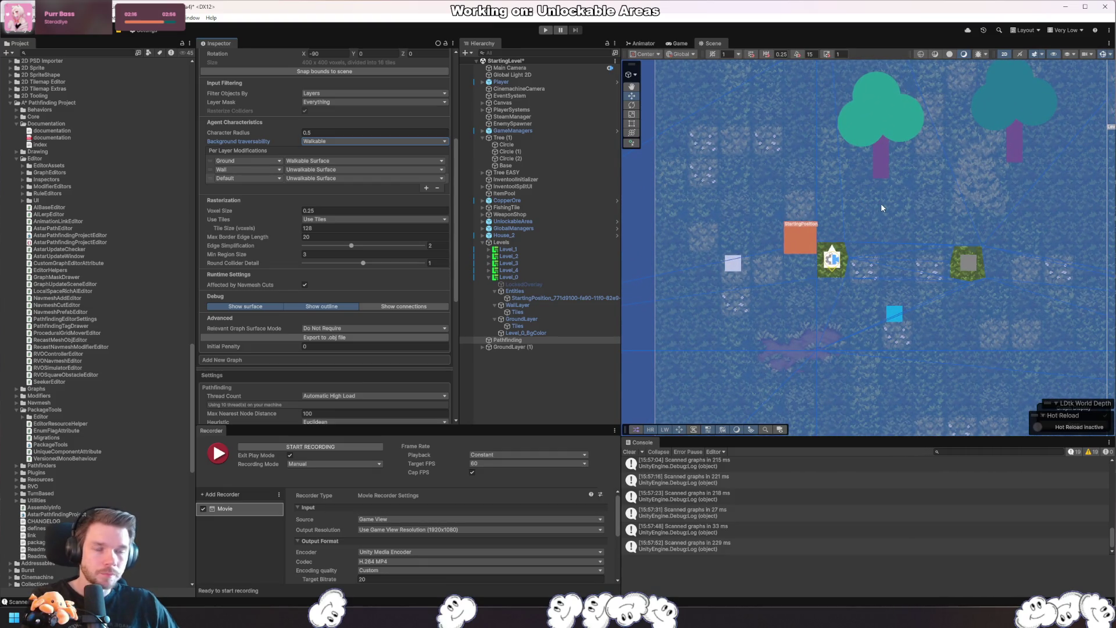
scroll(875, 265, down, 4)
scroll(876, 266, down, 3)
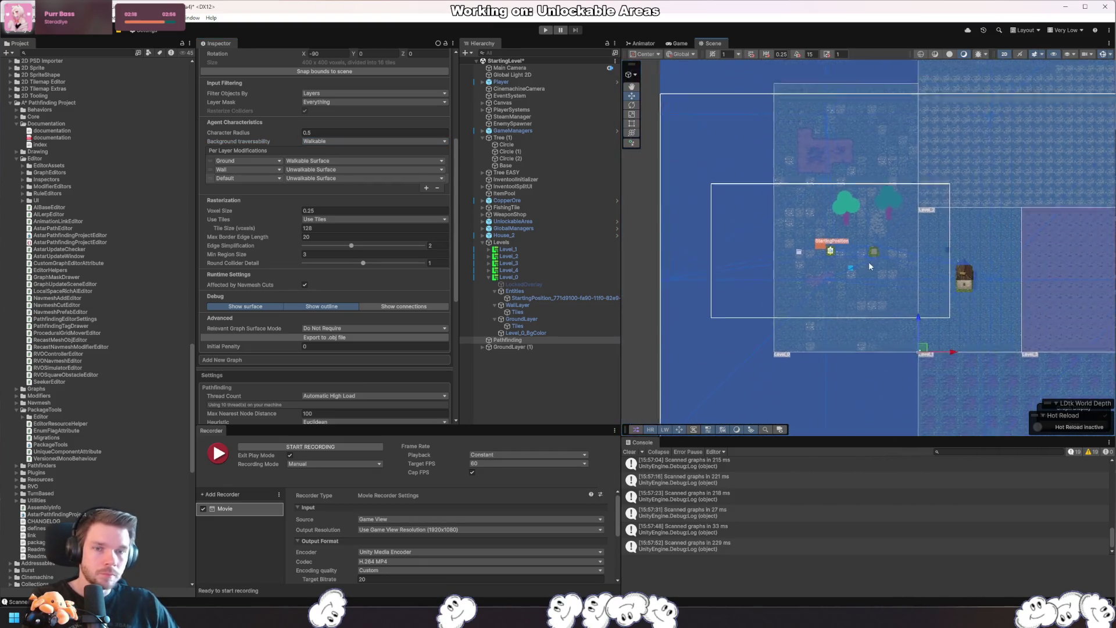
scroll(871, 257, down, 2)
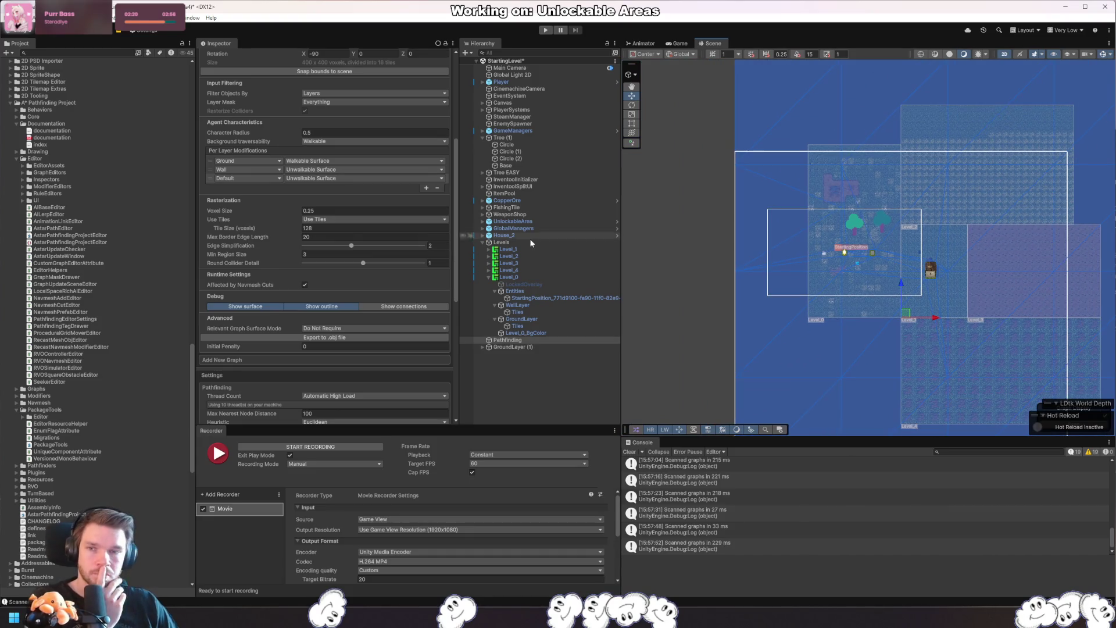
scroll(388, 267, up, 2)
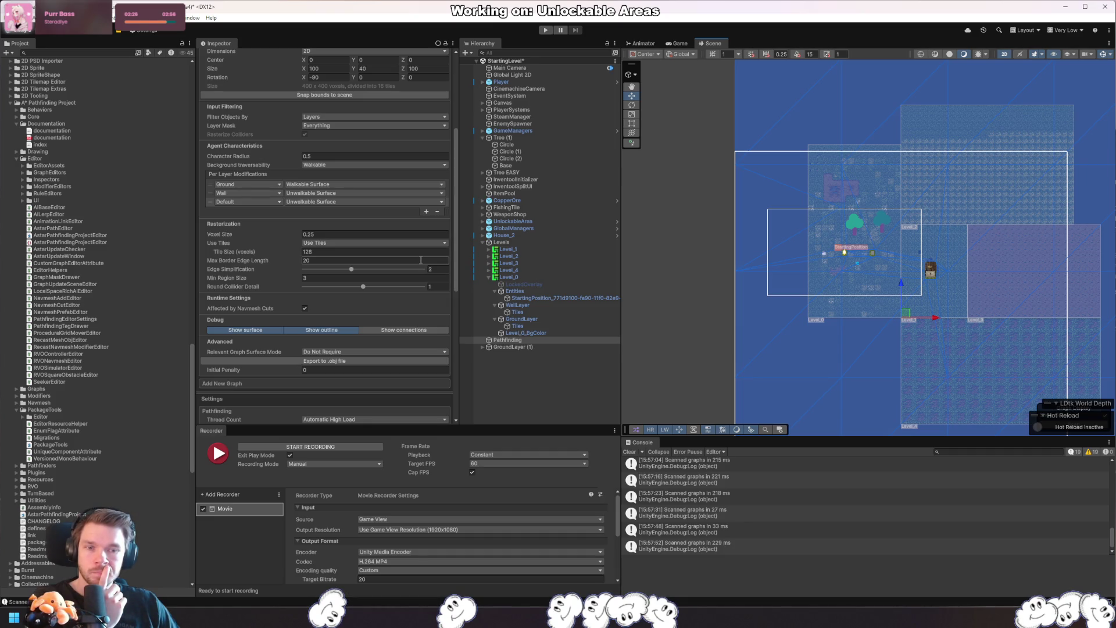
- Set the recast tile size to 32 and voxel size to 0.5
click(341, 251)
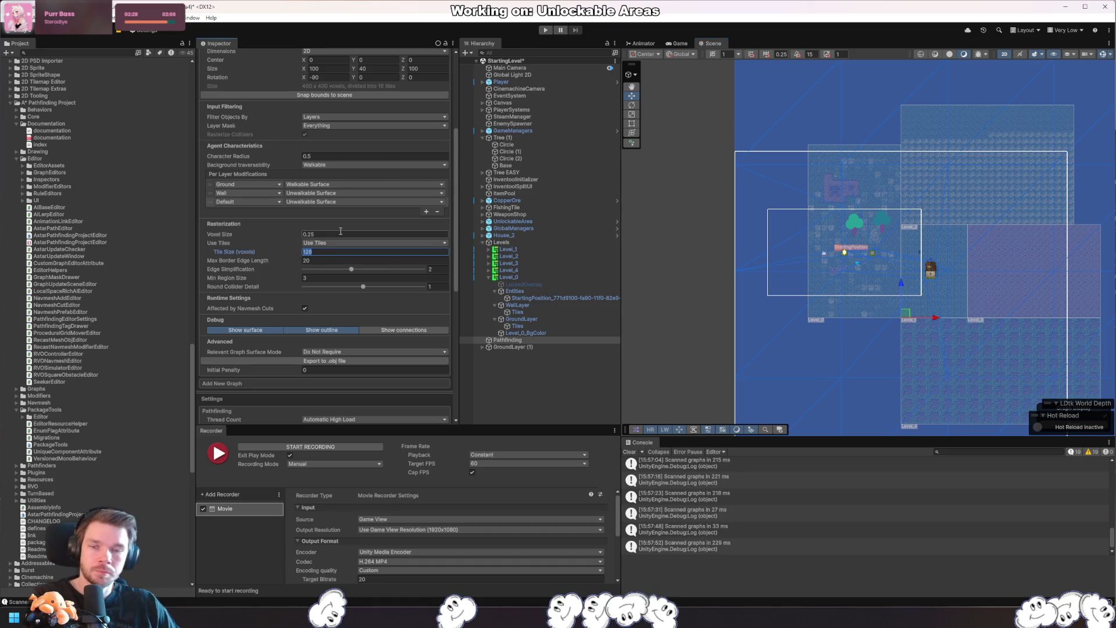
text(32)
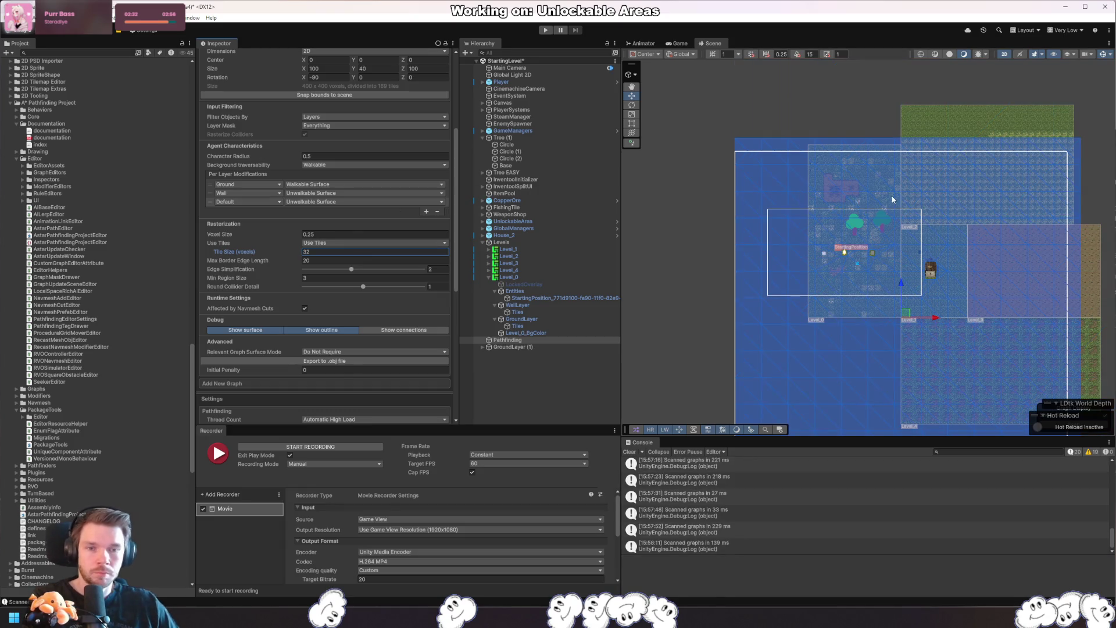
key(shift+Tab)
text(0.2)
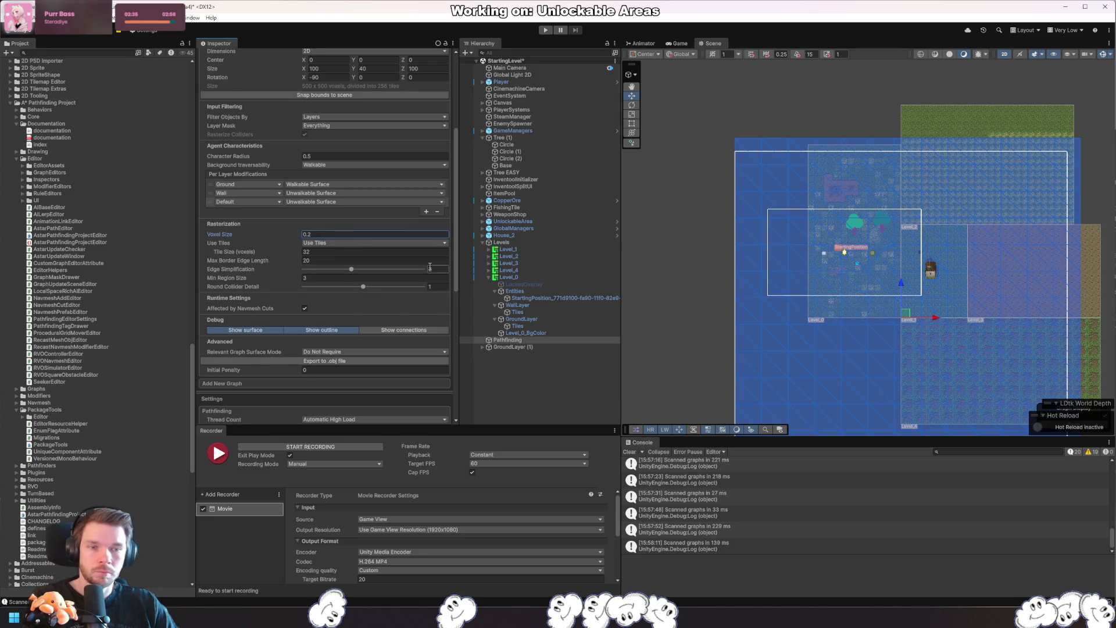
key(BackSpace)
text(5)
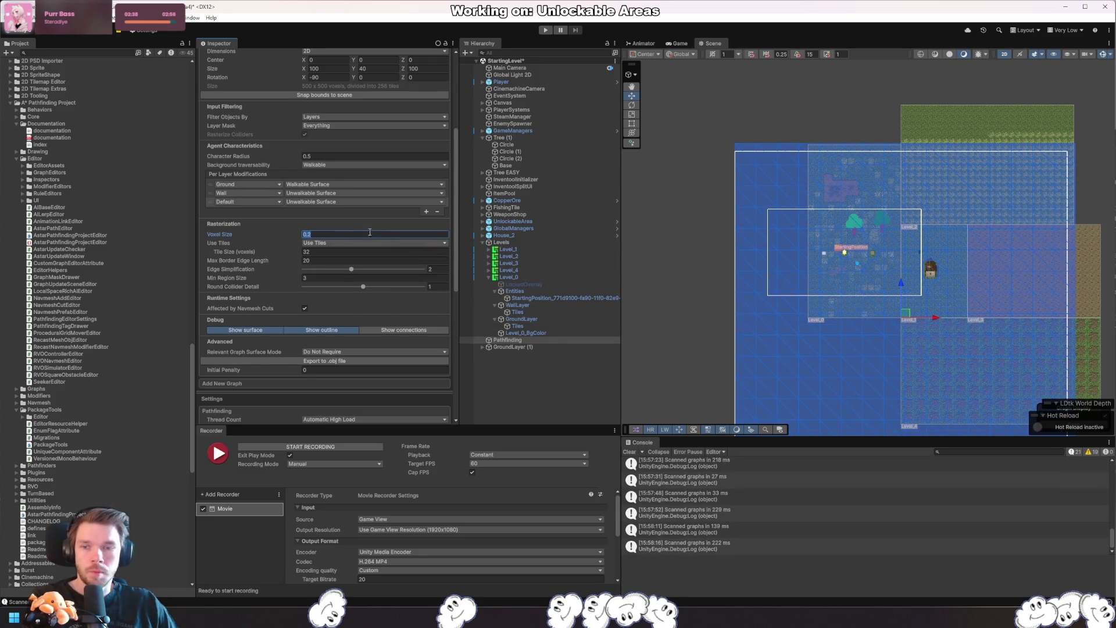
key(Return)
- Try a 16-voxel tile size, then return it to 32
drag(979, 277, 913, 249)
click(430, 269)
text(16)
key(Tab)
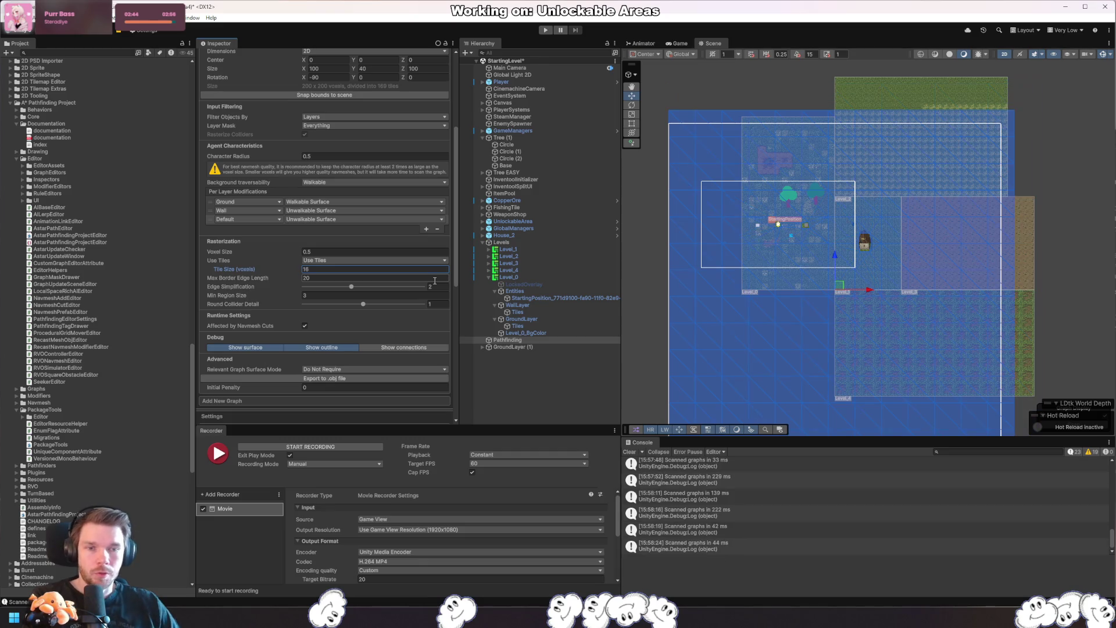
click(353, 271)
text(32)
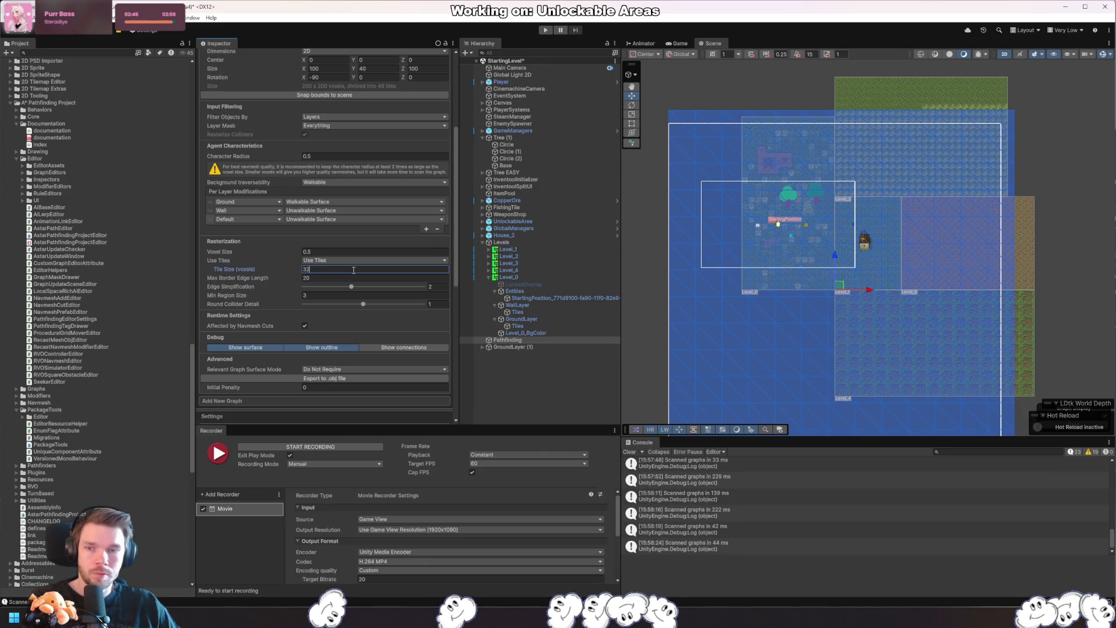
key(Return)
- Set Edge Simplification to 3 after briefly raising it to 5
click(352, 287)
drag(352, 287, 424, 287)
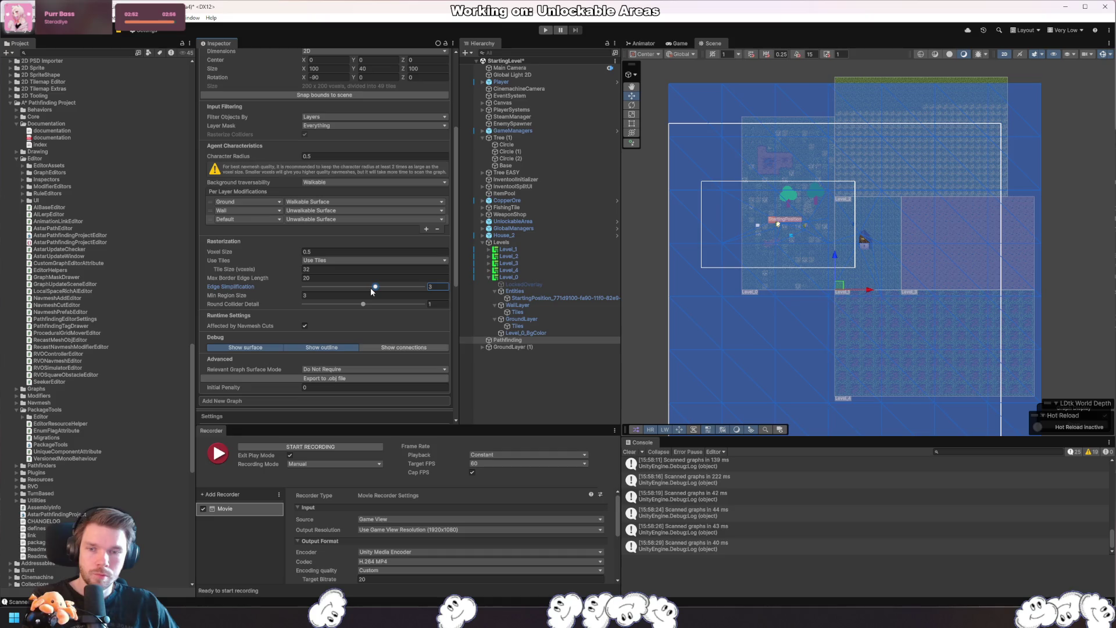
drag(358, 287, 374, 287)
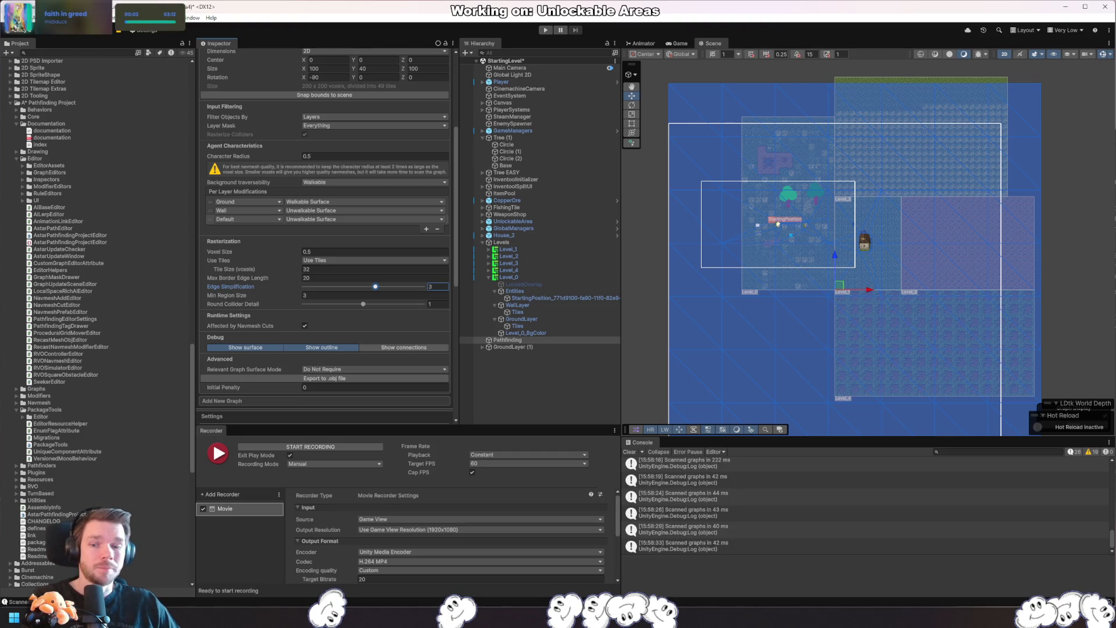
key(alt+Tab)
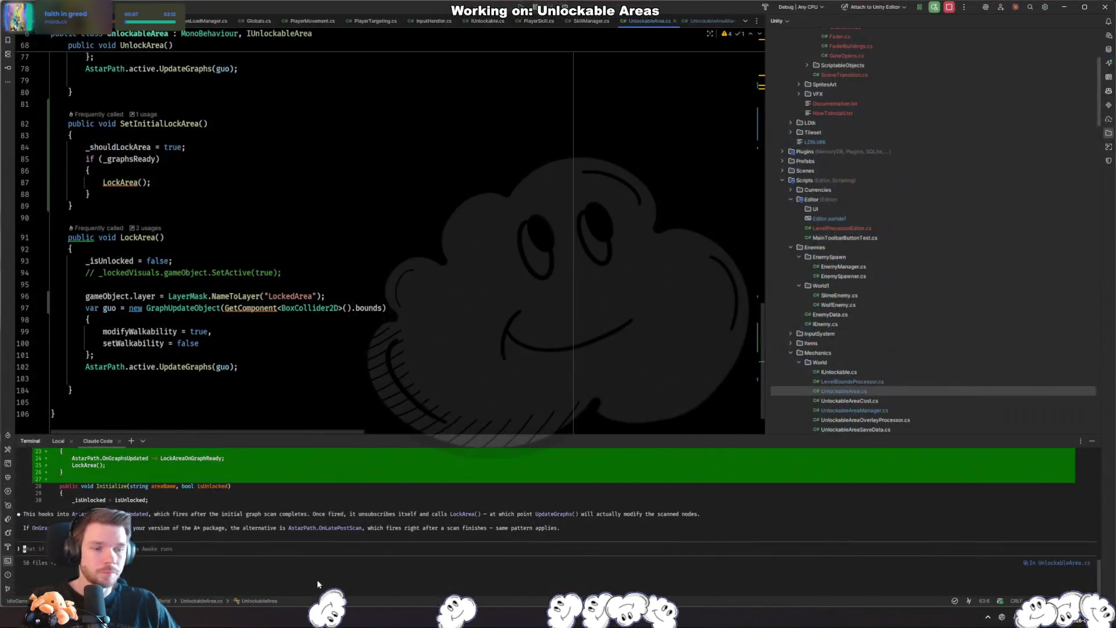
- Begin typing a question ('When I…') into Rider's Claude Code terminal prompt, then return to Unity
click(317, 584)
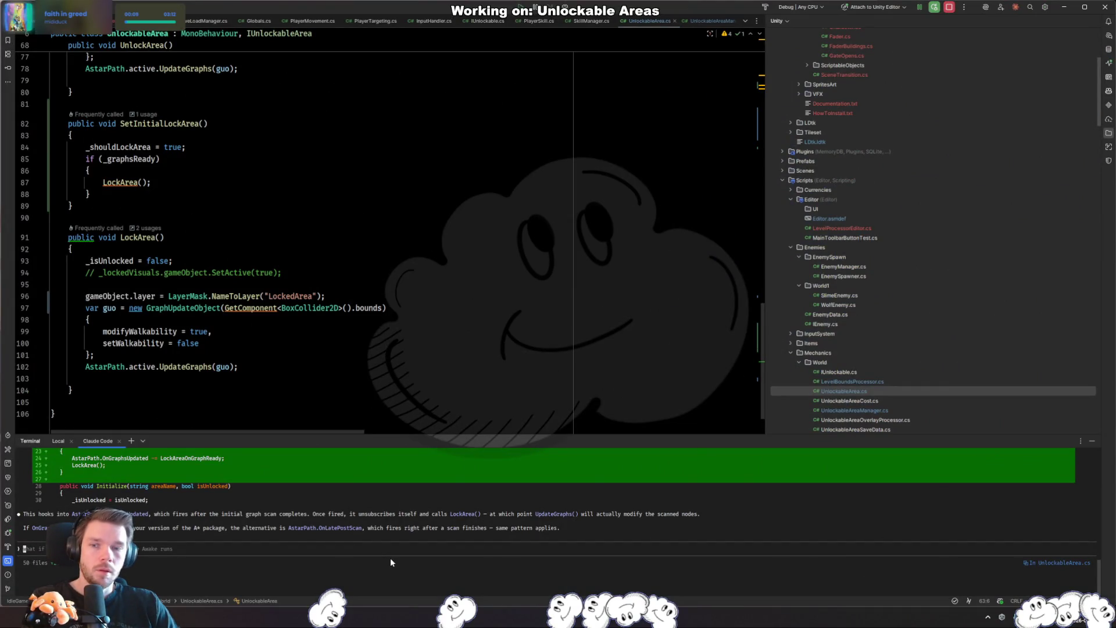
text(When I s)
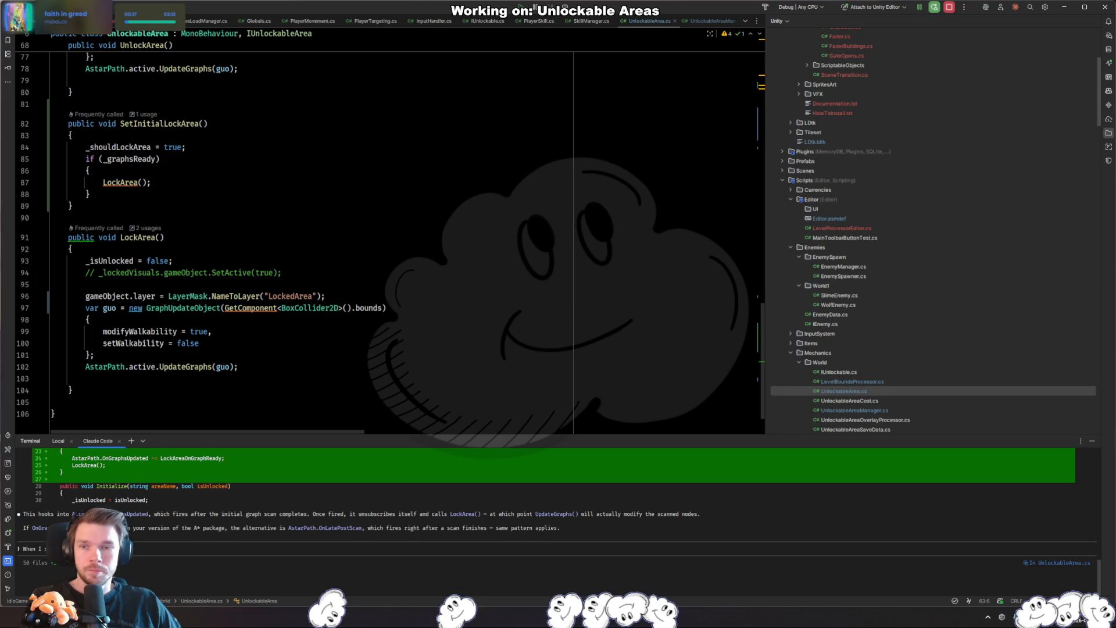
key(alt+Tab)
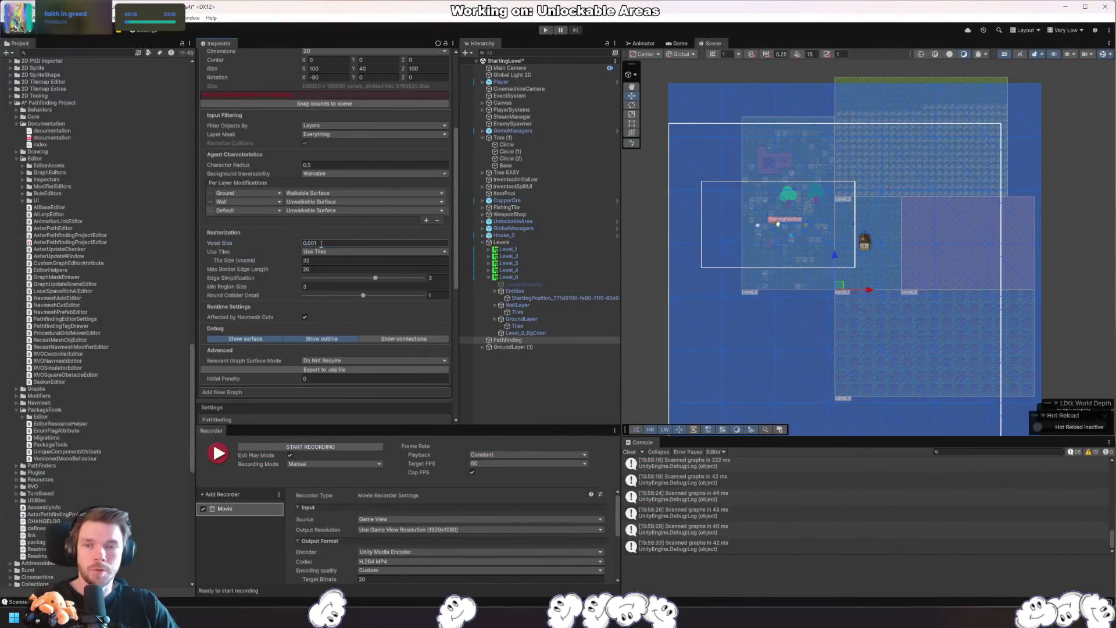
- Set the voxel size to 0.25 and snap the graph bounds to the scene
click(341, 243)
text(0.25)
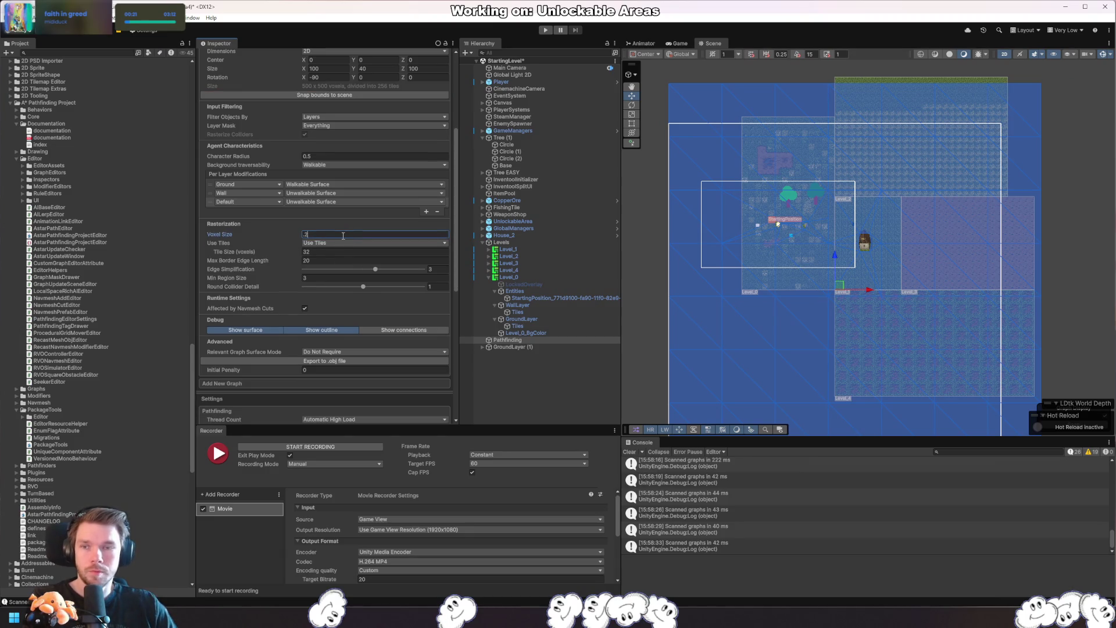
scroll(334, 174, up, 3)
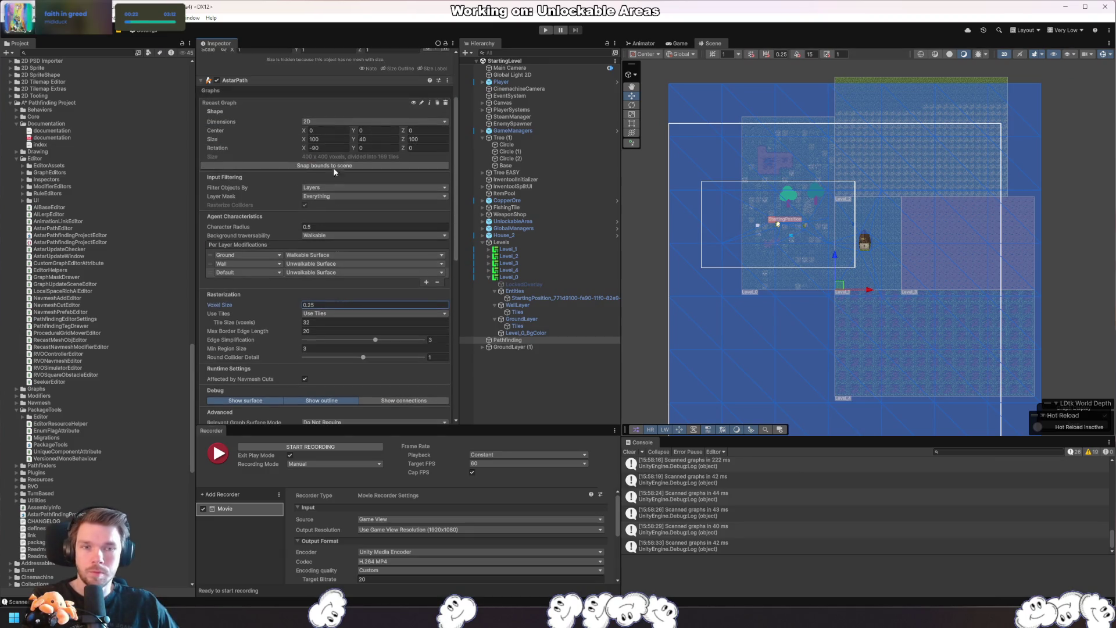
click(349, 166)
scroll(866, 256, down, 5)
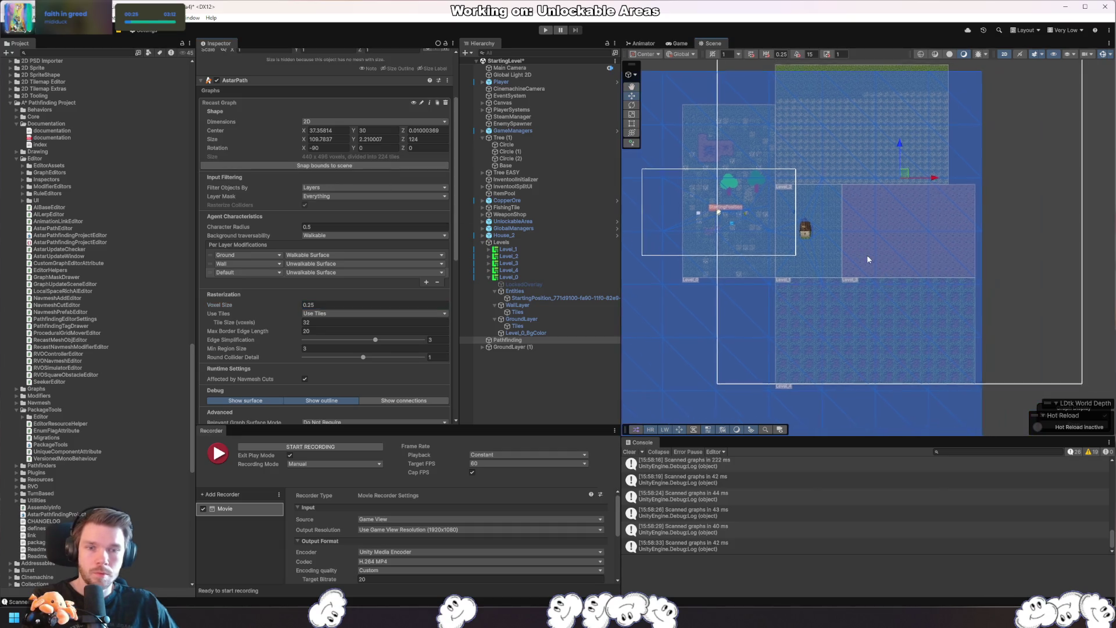
- Try a 0.4 Y rotation (reverted), set Y size to 311.7, and refit bounds
drag(869, 239, 883, 265)
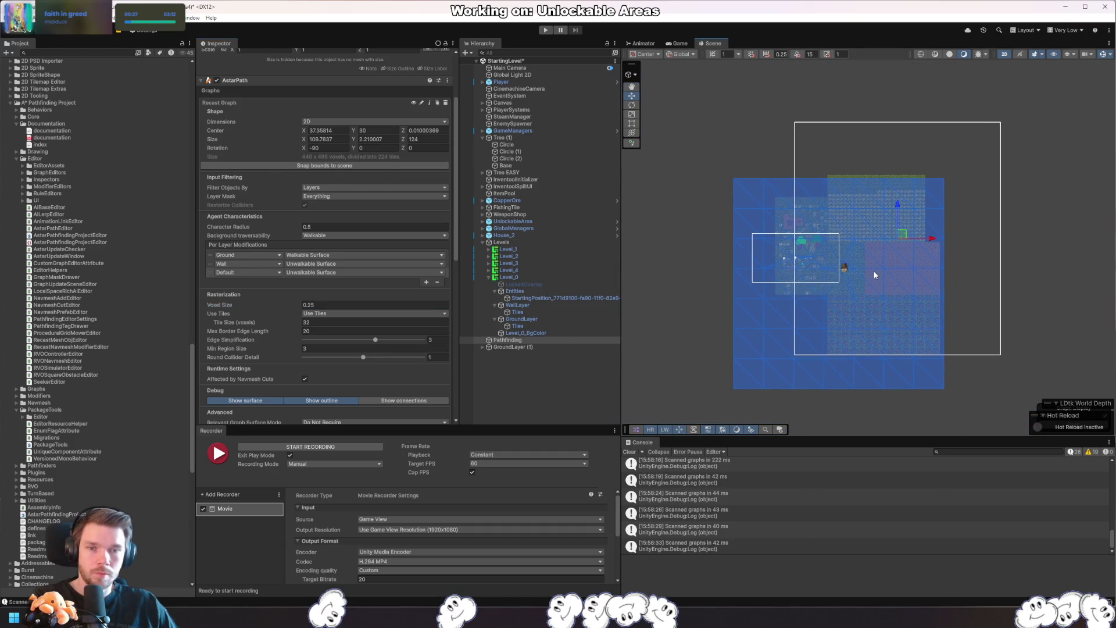
scroll(374, 254, up, 2)
click(380, 195)
text(0.4)
key(BackSpace)
key(BackSpace)
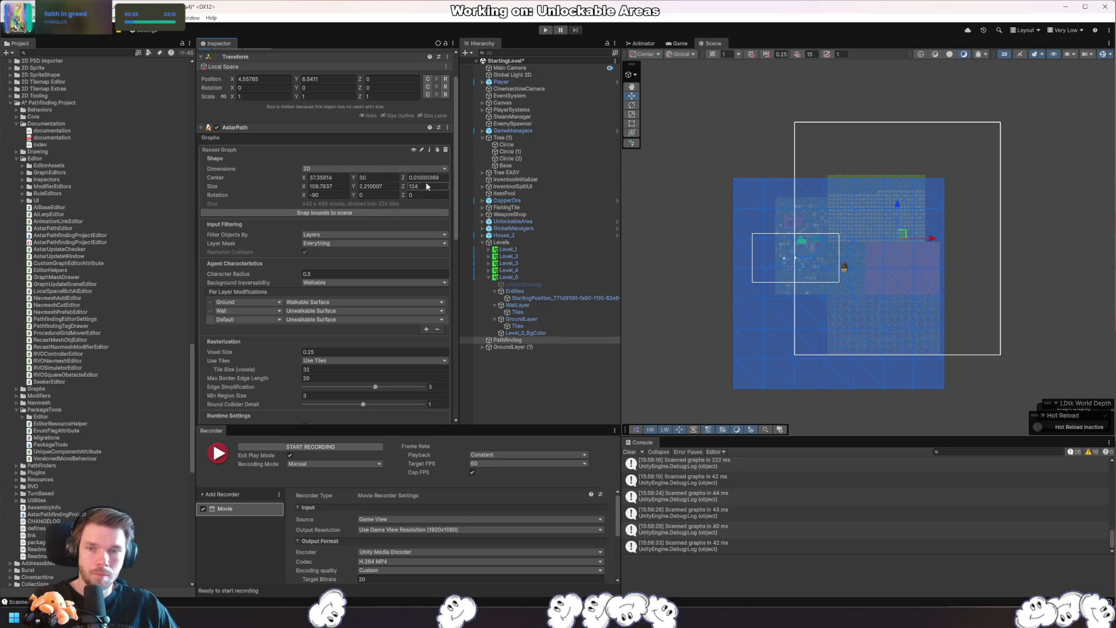
click(393, 184)
text(311.7)
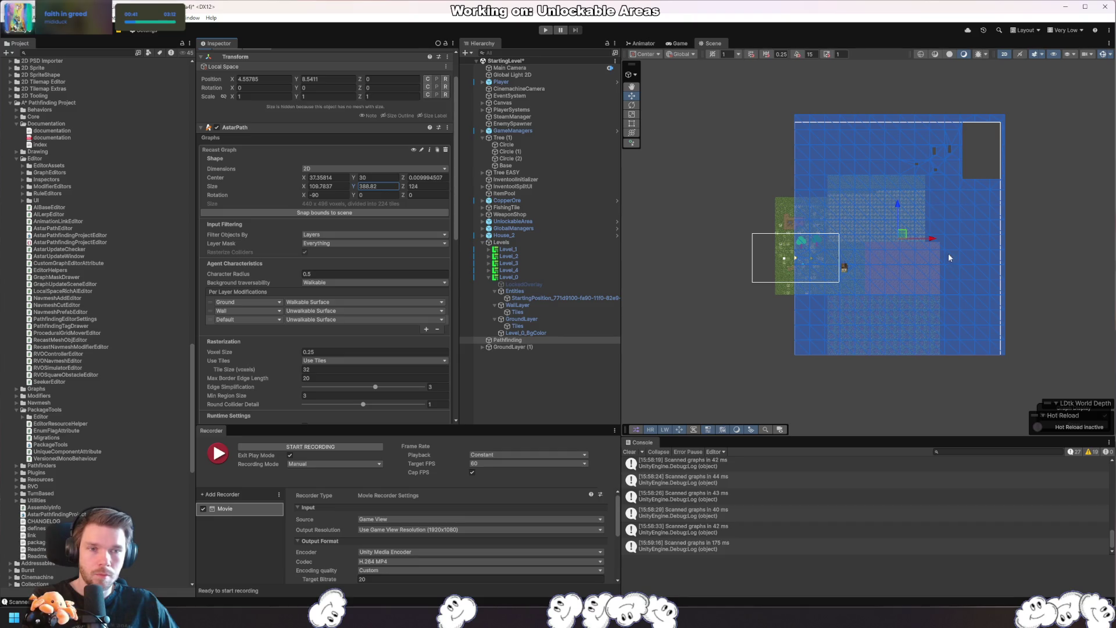
click(360, 212)
- Slide the graph center X to 0.76 and deselect Pathfinding
scroll(941, 307, up, 3)
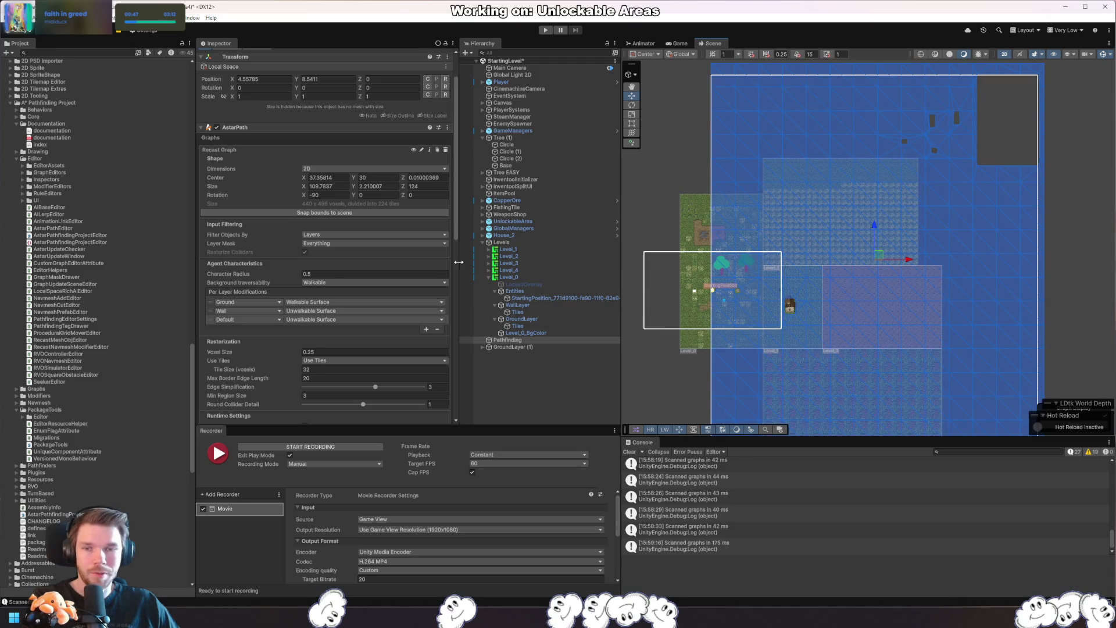
scroll(784, 287, down, 3)
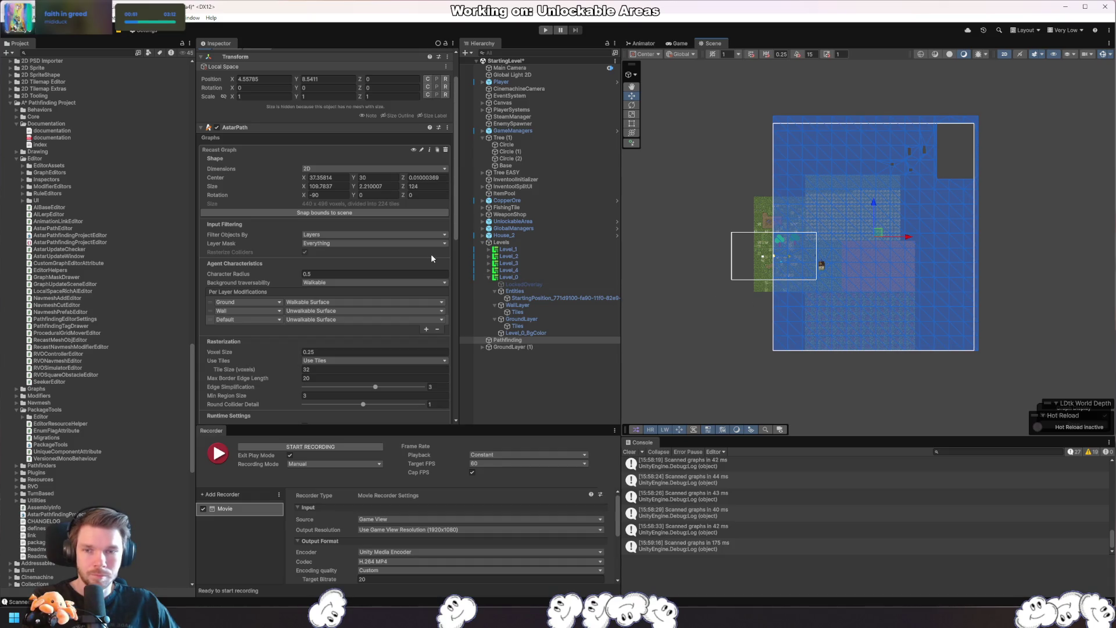
drag(303, 178, 146, 174)
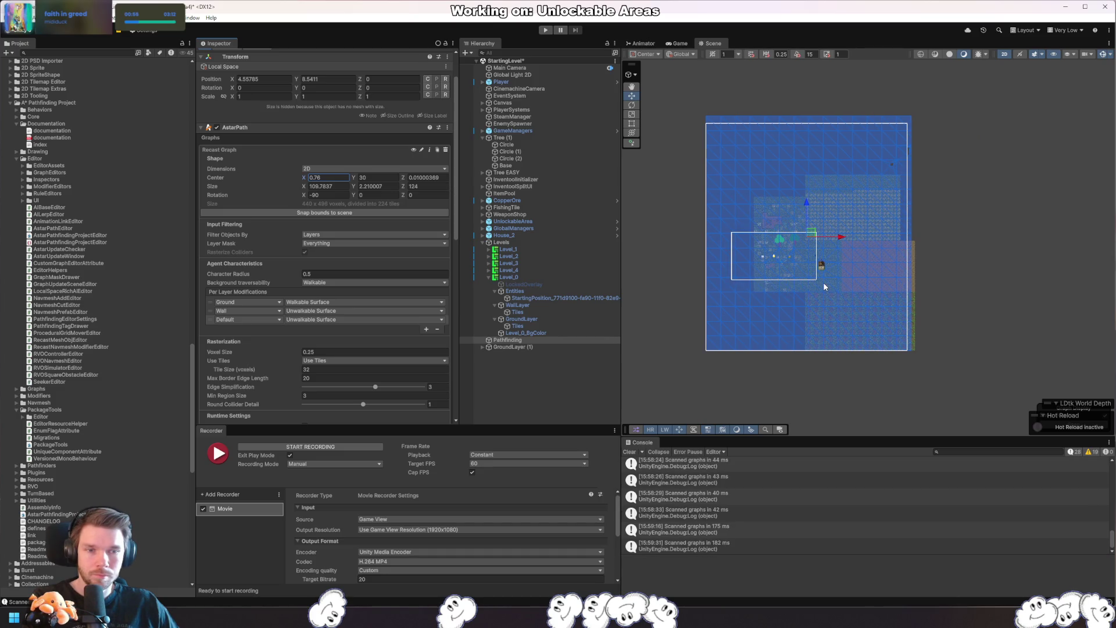
scroll(803, 278, up, 6)
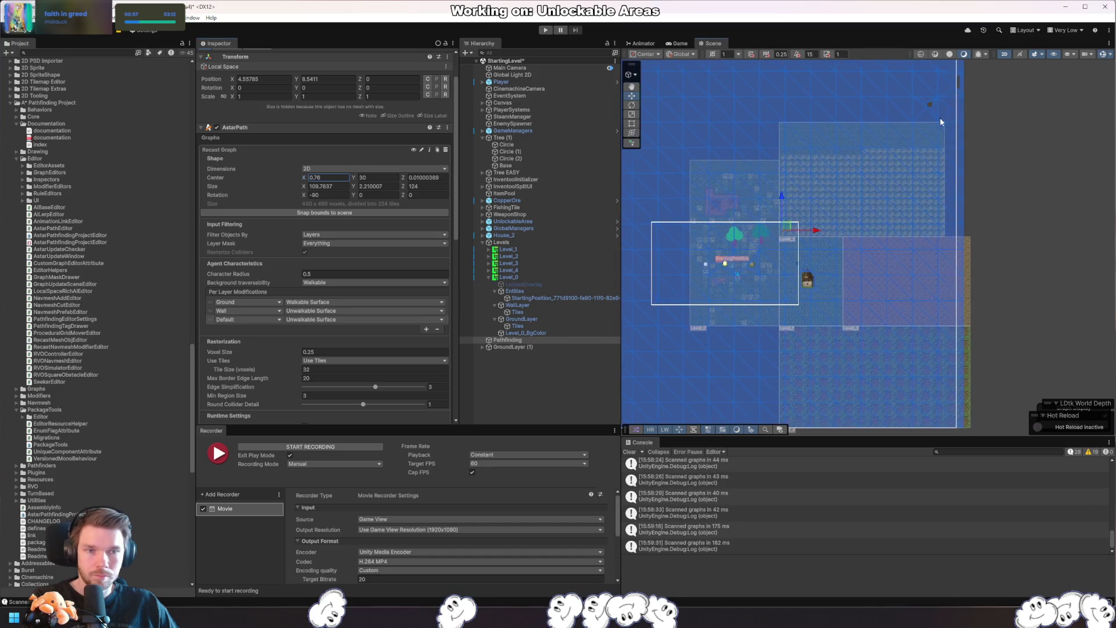
click(870, 182)
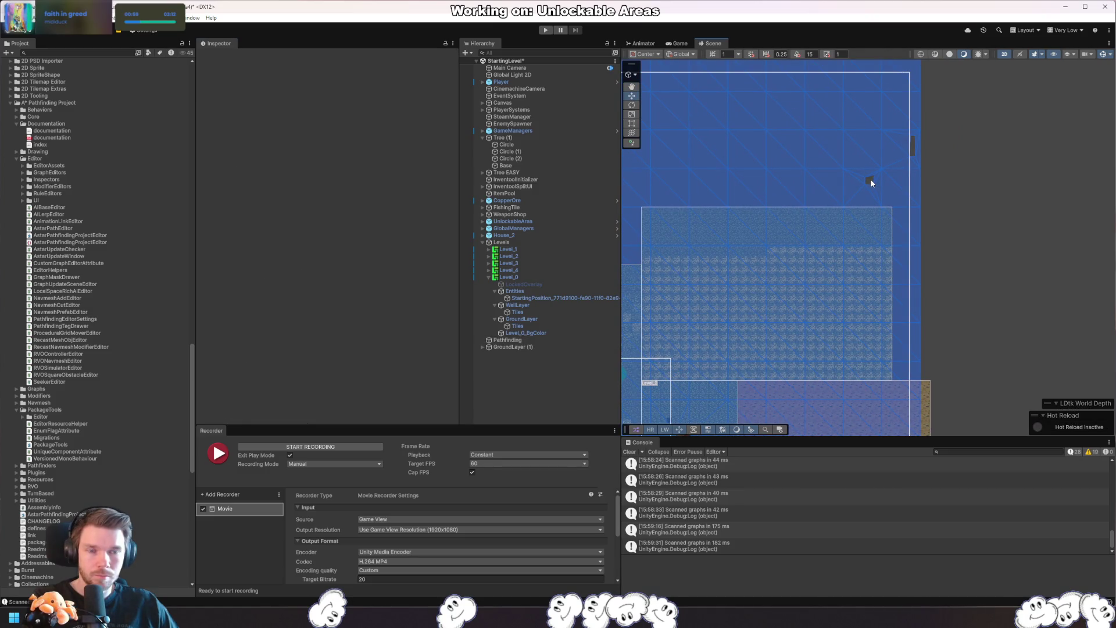
- Drag the Pathfinding graph bounds gizmo until Center reads about 66.1, 57.8
scroll(852, 212, down, 4)
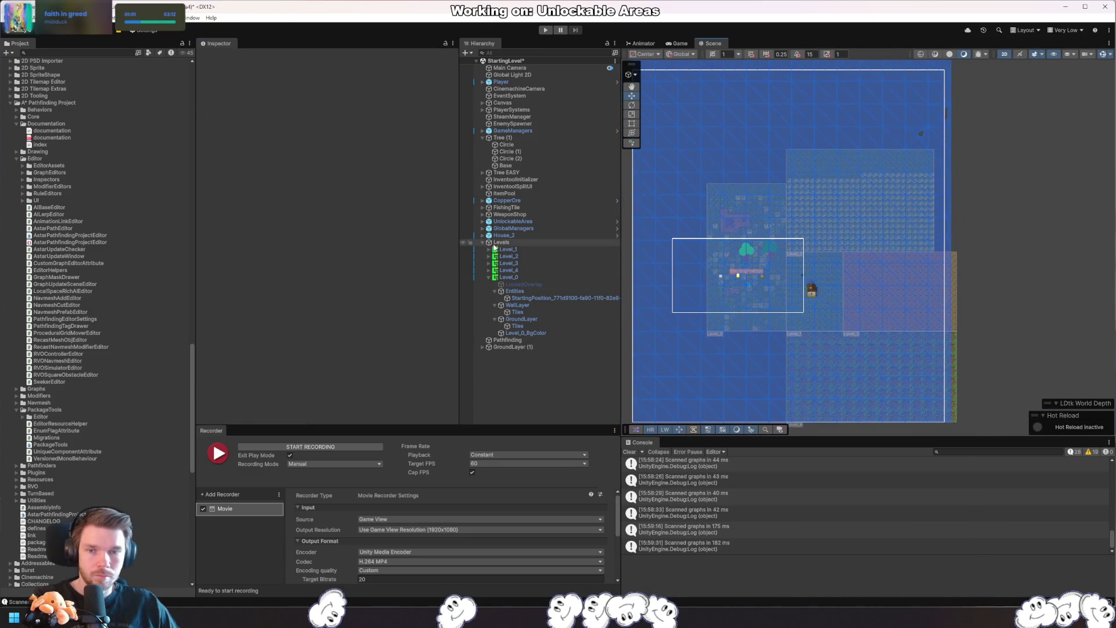
click(815, 314)
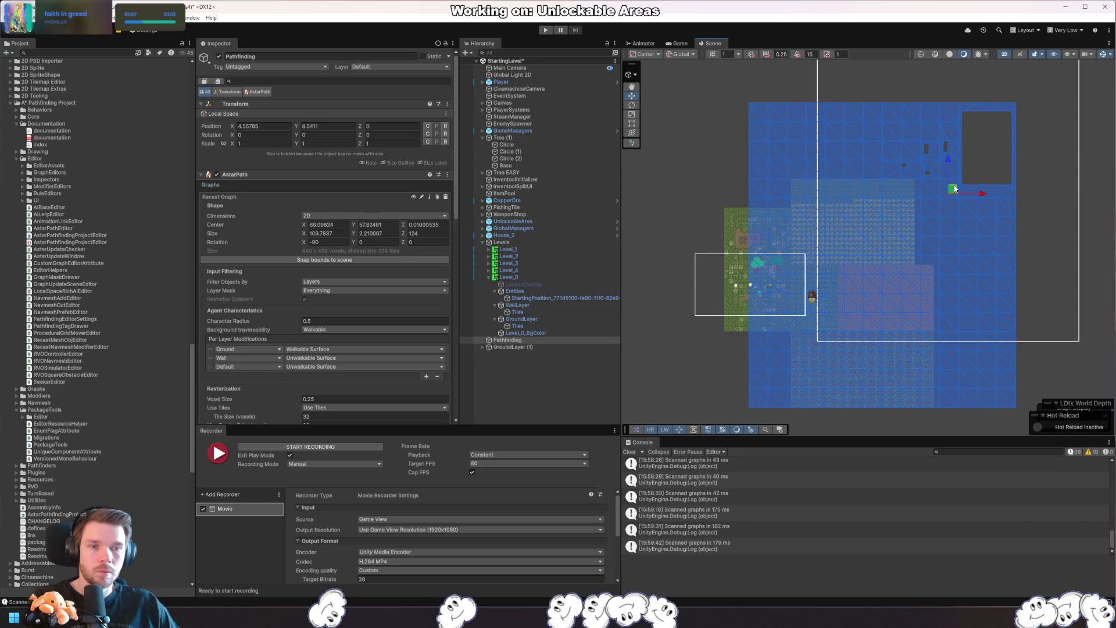
drag(886, 256, 958, 222)
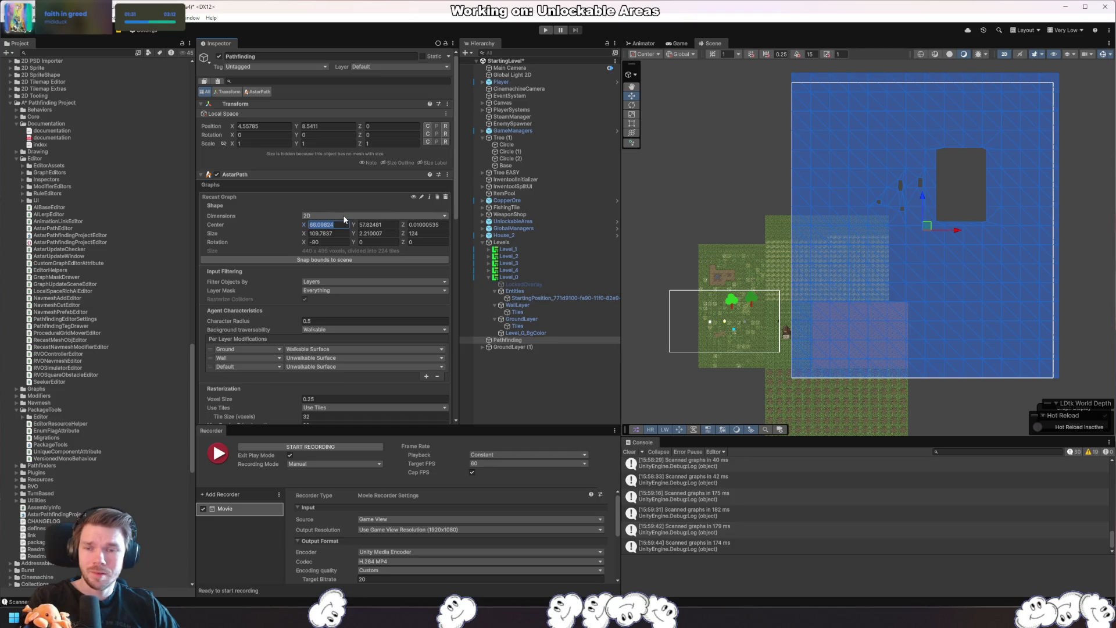
- Limit the Layer Mask to Ground and UI and make the background unwalkable
click(338, 290)
click(321, 298)
click(326, 368)
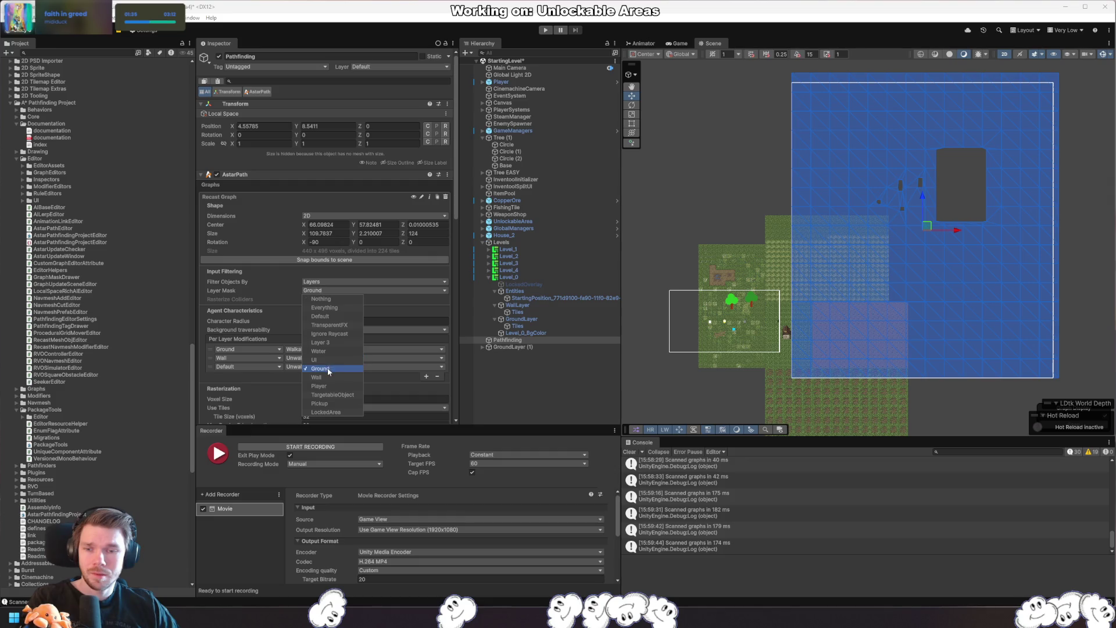
click(314, 360)
click(696, 295)
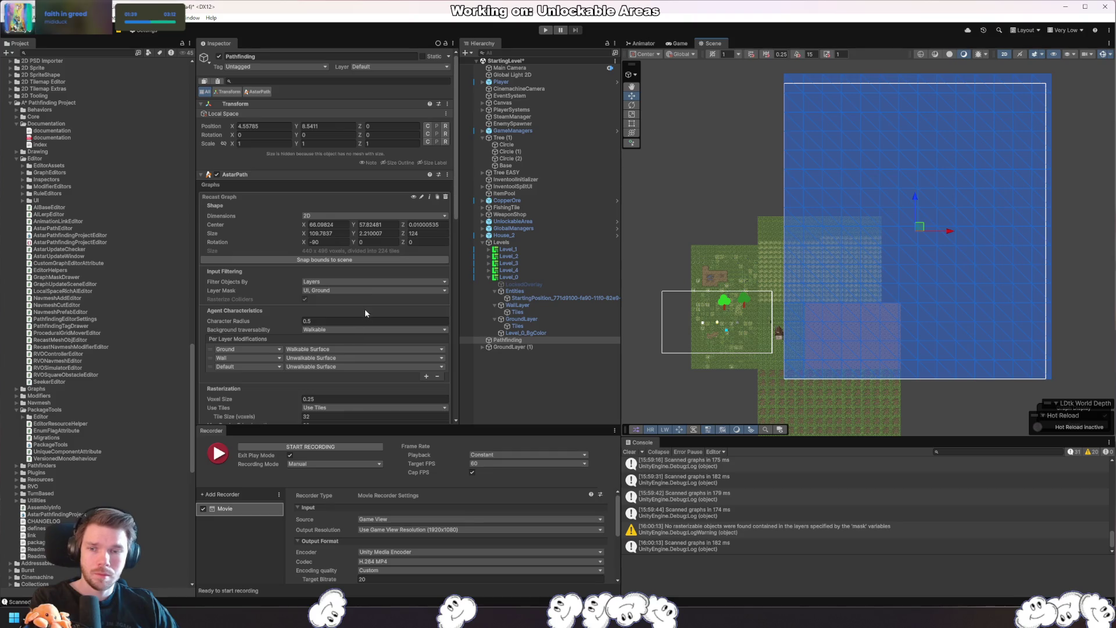
click(337, 330)
click(335, 347)
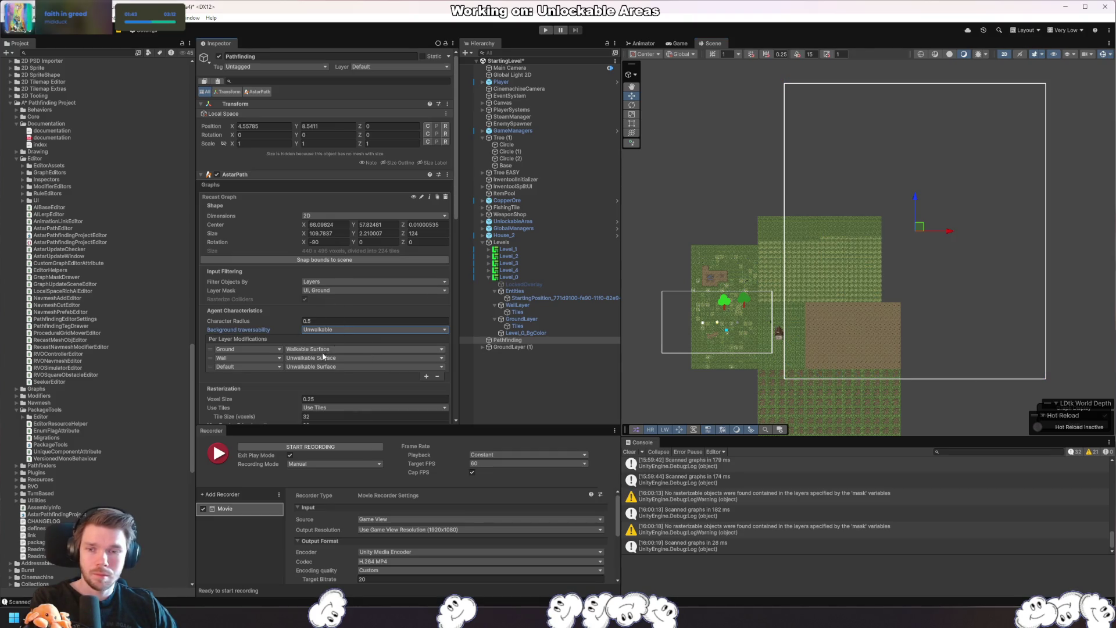
- Delete the Default layer rule from the per-layer modifications
click(317, 367)
click(244, 366)
click(208, 372)
click(437, 376)
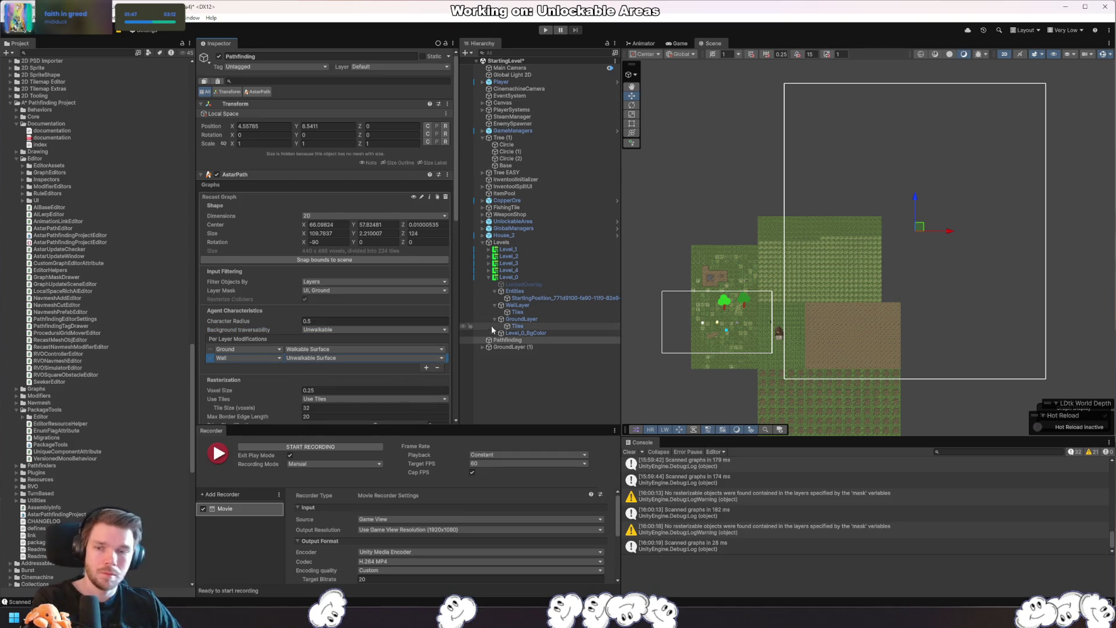
- Restore Layer Mask to Everything and background to Walkable, then deselect
click(343, 290)
click(326, 307)
drag(961, 328, 944, 321)
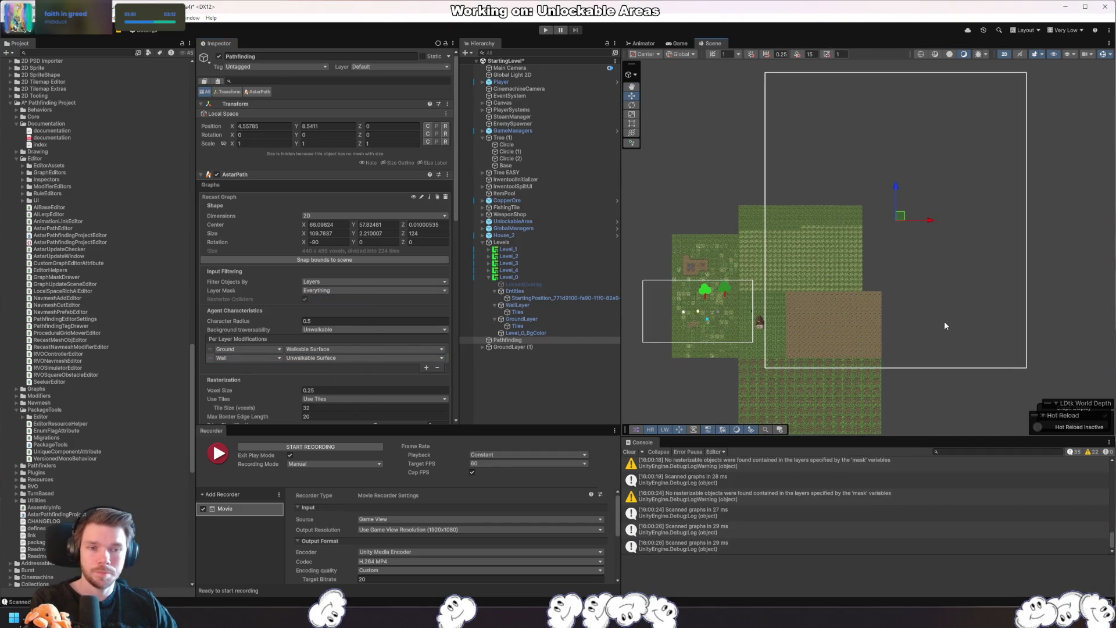
click(360, 329)
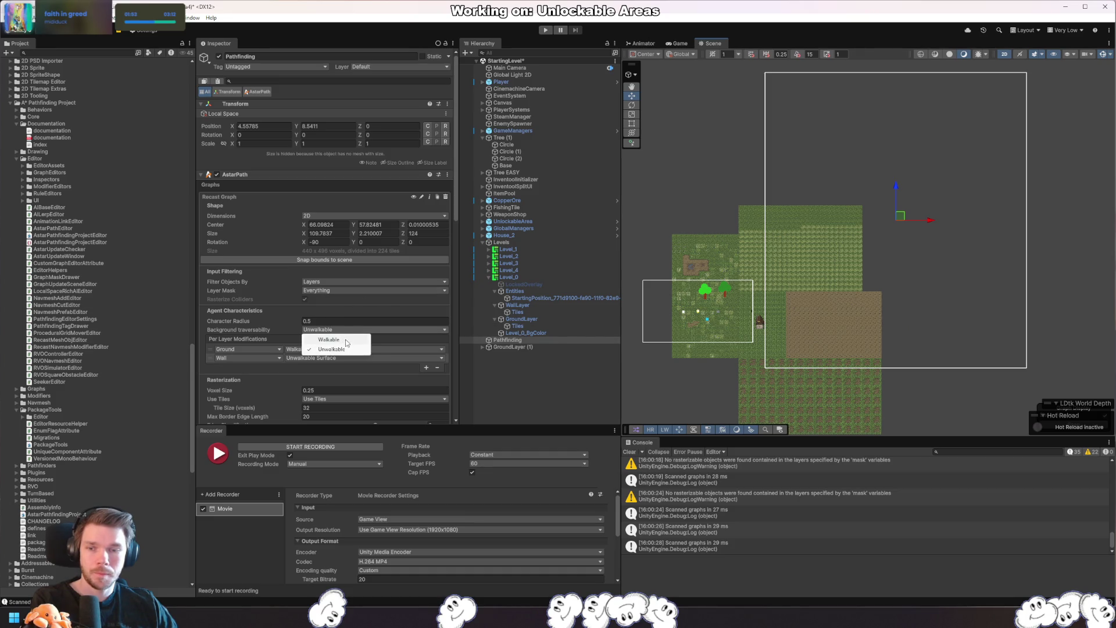
click(349, 337)
click(942, 178)
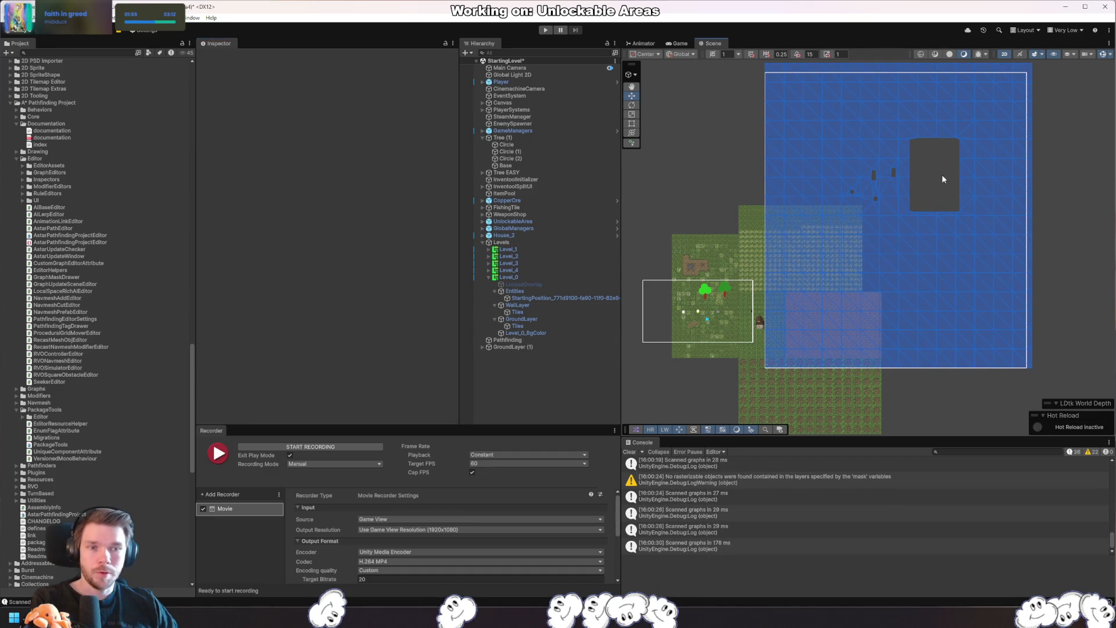
- Try moving Level_1 and the tree's Base object into the dark gap, undoing both moves
click(755, 335)
mouse_move(774, 326)
mouse_down()
mouse_move(912, 232)
mouse_move(943, 174)
mouse_up()
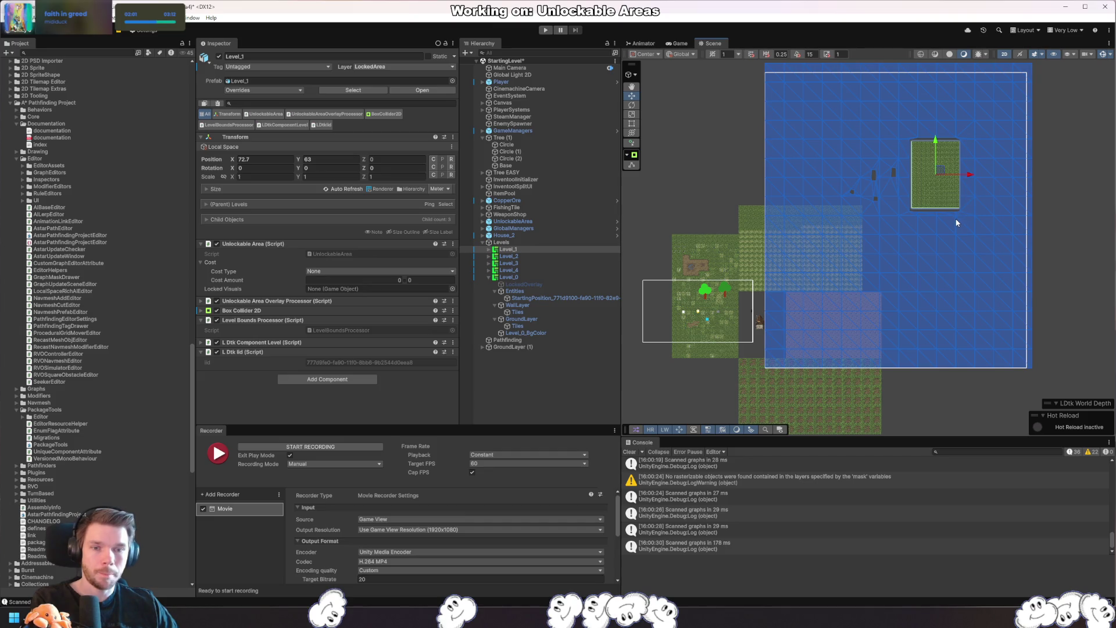
key(ctrl+z)
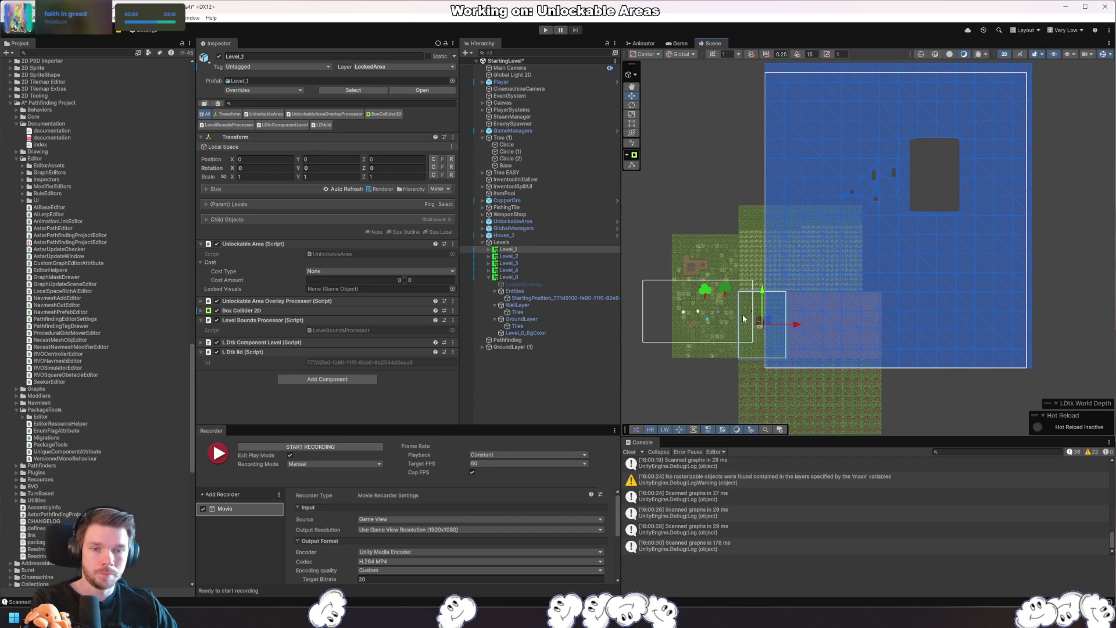
scroll(731, 324, up, 4)
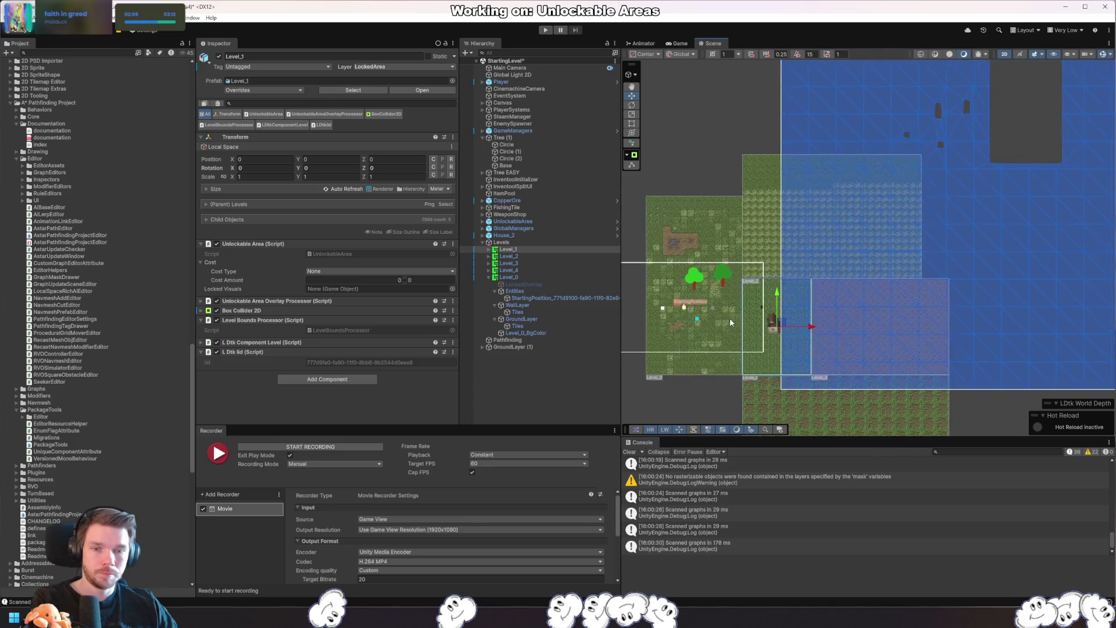
click(720, 272)
scroll(882, 279, down, 4)
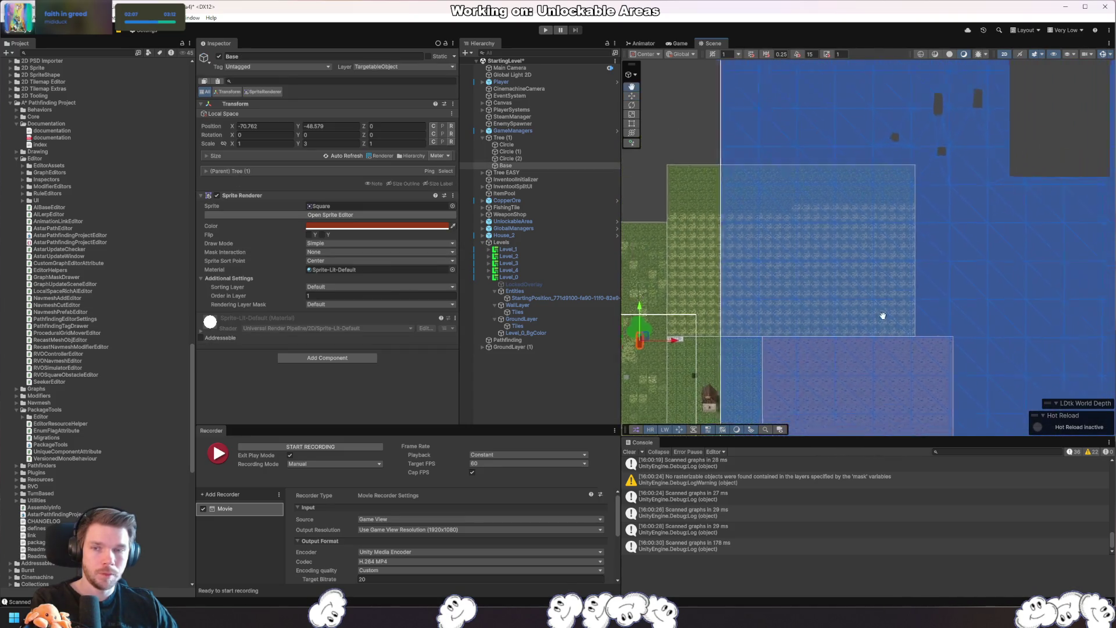
mouse_move(738, 336)
mouse_down()
mouse_move(774, 297)
mouse_move(951, 178)
mouse_up()
scroll(1011, 211, up, 1)
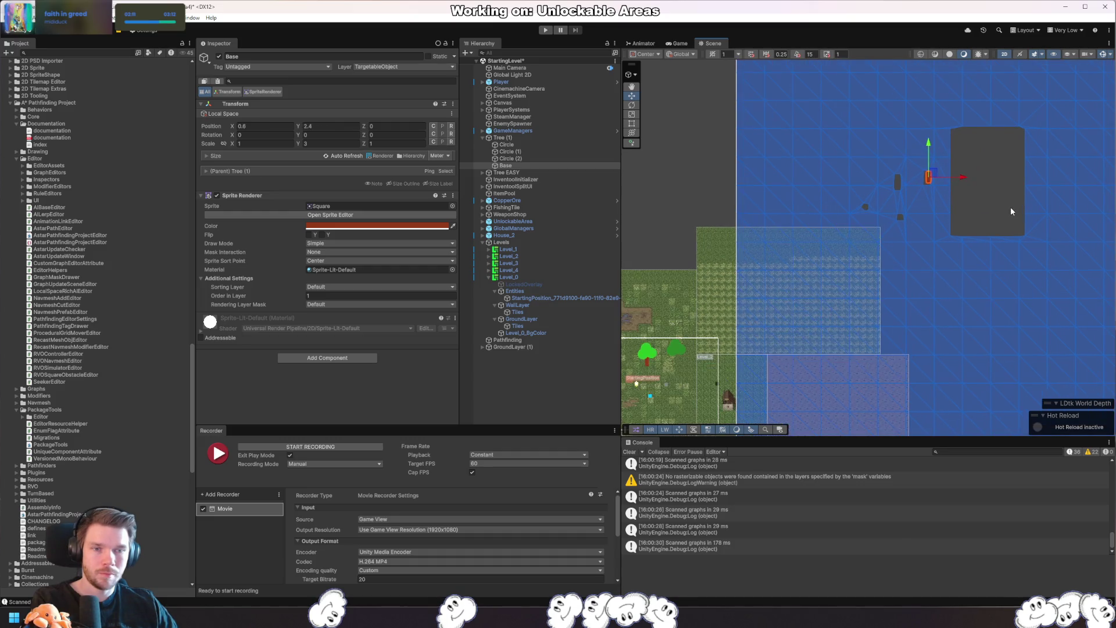
key(ctrl+z)
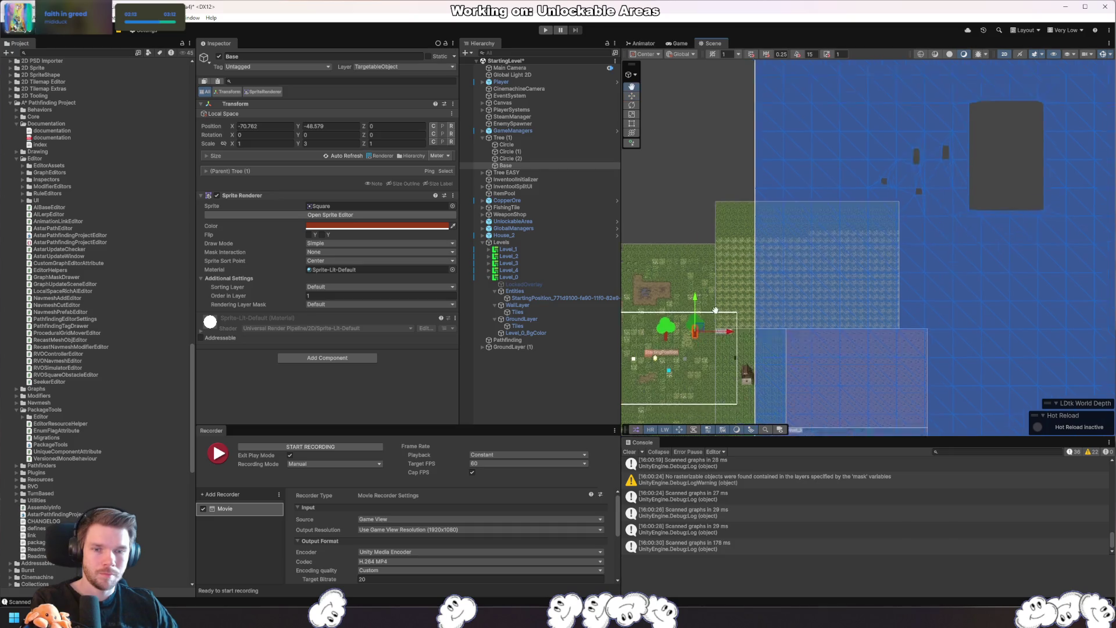
- Deselect Base and select Pathfinding to show its recast graph settings
scroll(964, 291, down, 5)
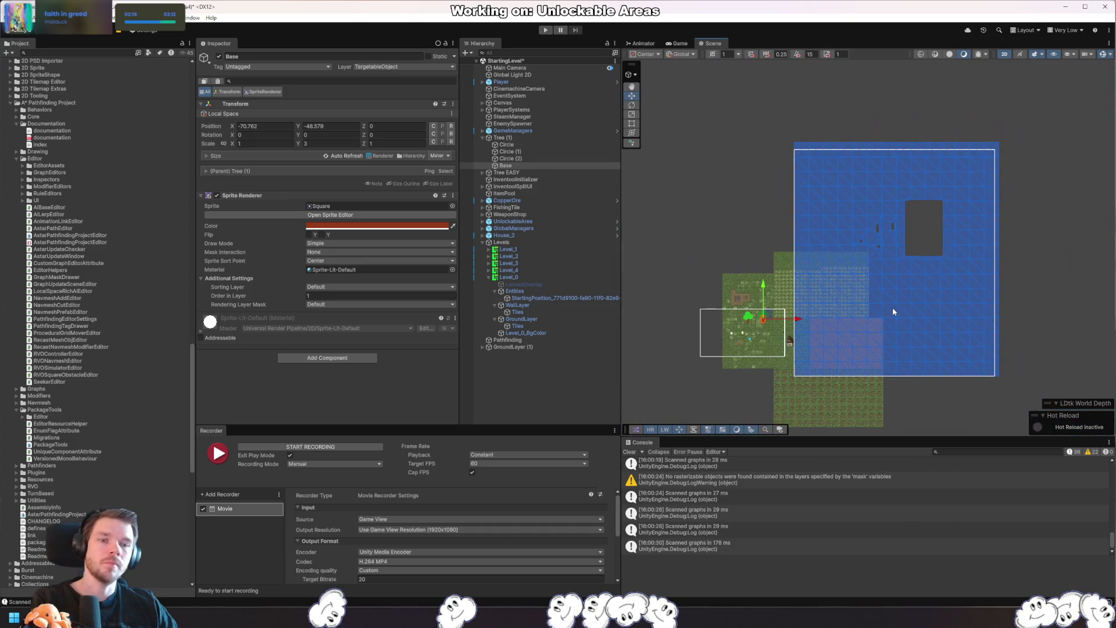
click(929, 318)
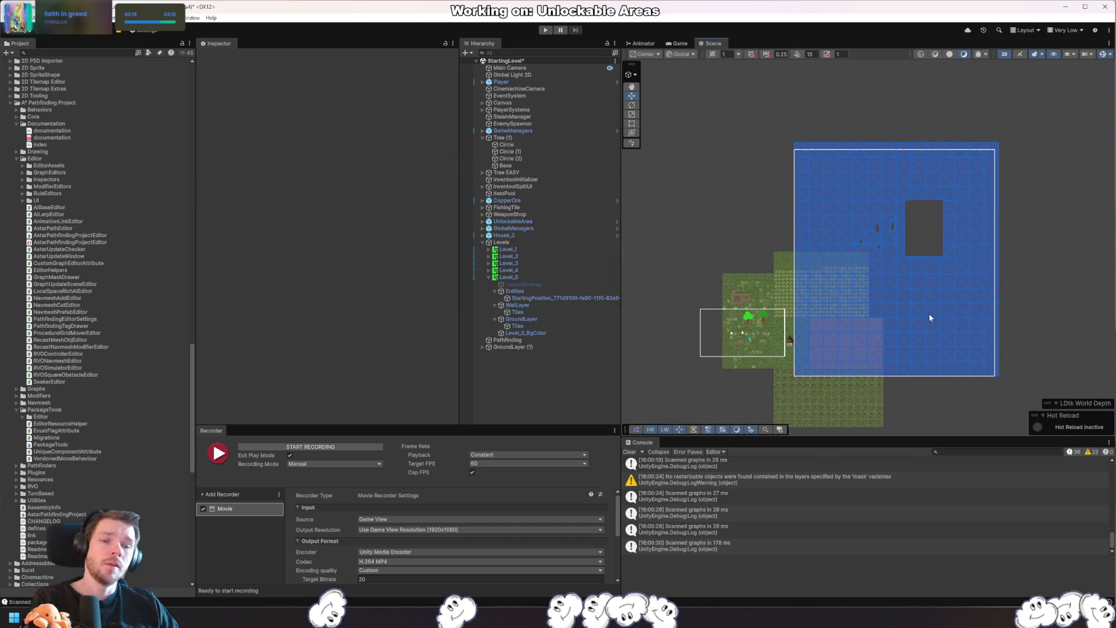
click(534, 347)
click(537, 341)
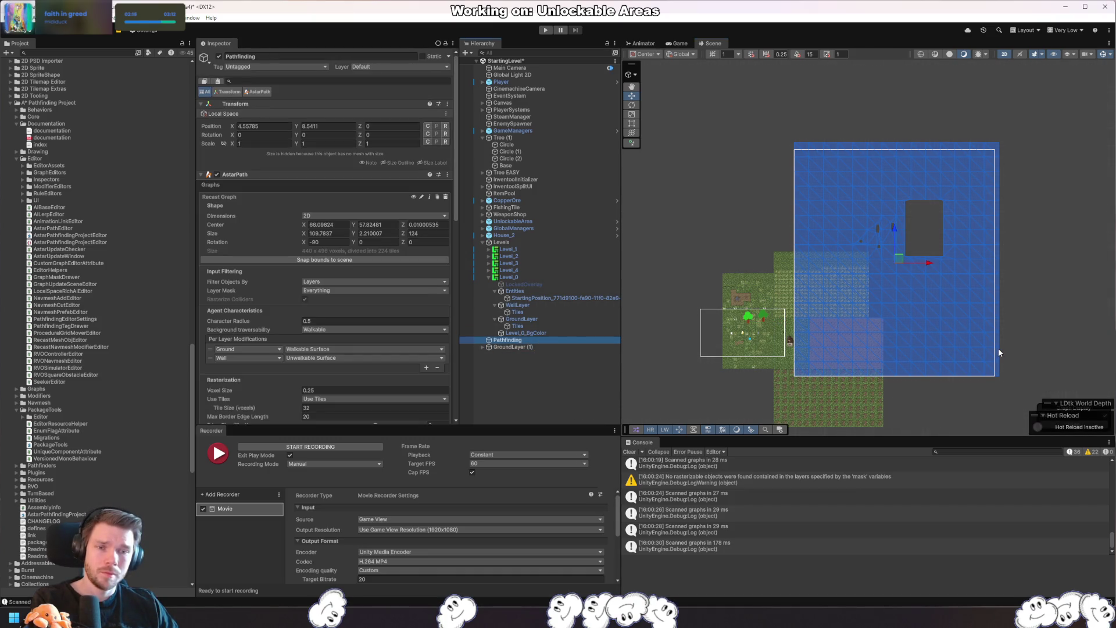
- Snap the recast bounds to the scene (center 37.36, 30) and rescan the graph
click(374, 259)
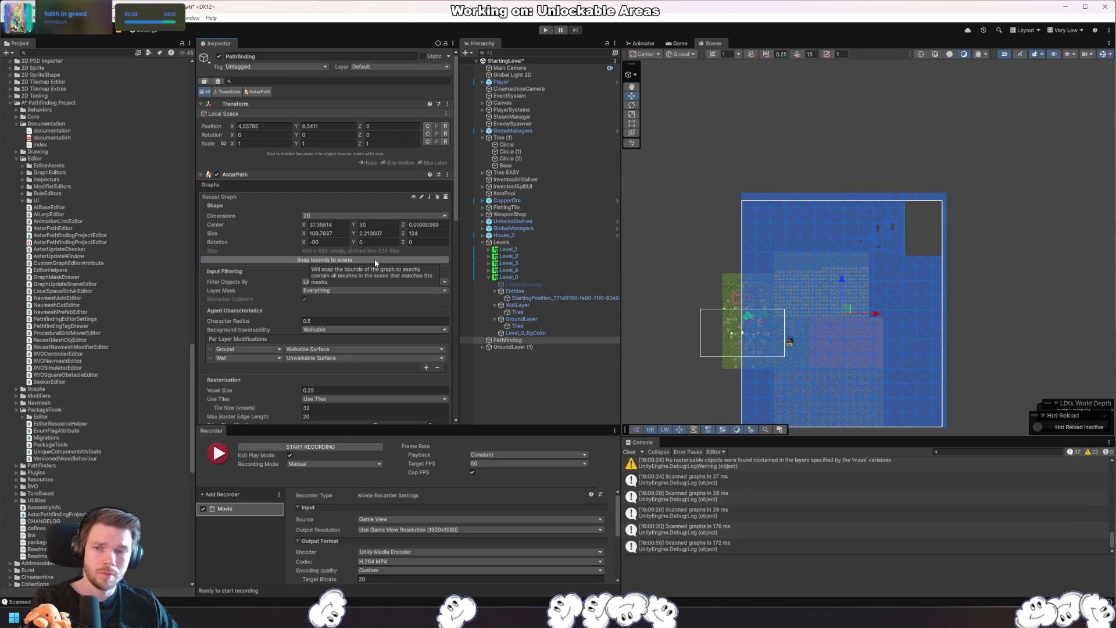
click(375, 259)
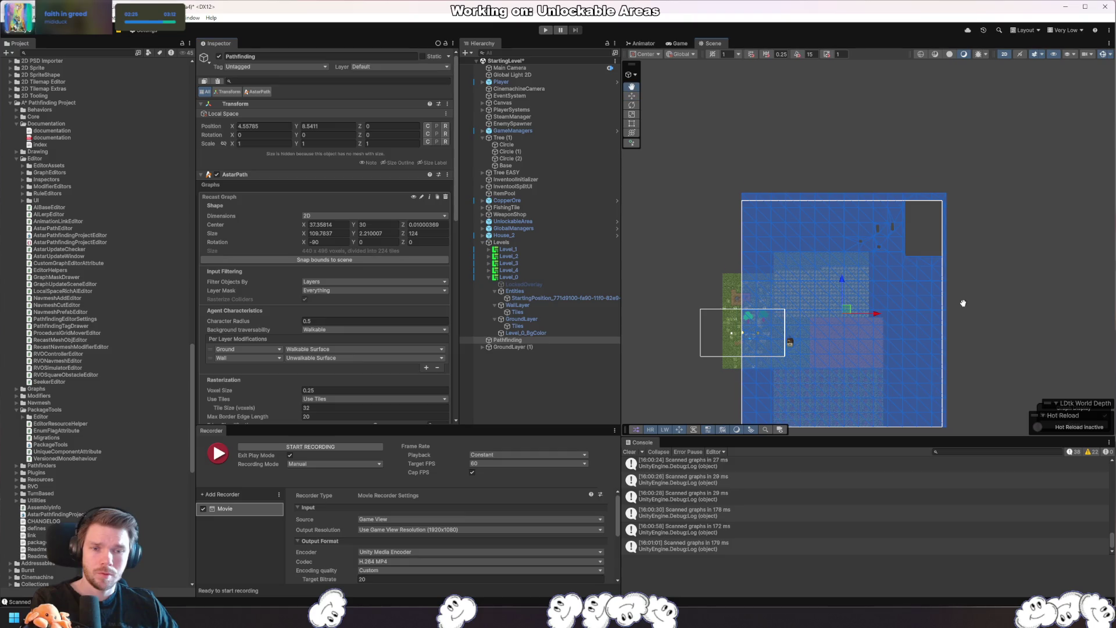
drag(961, 302, 1012, 231)
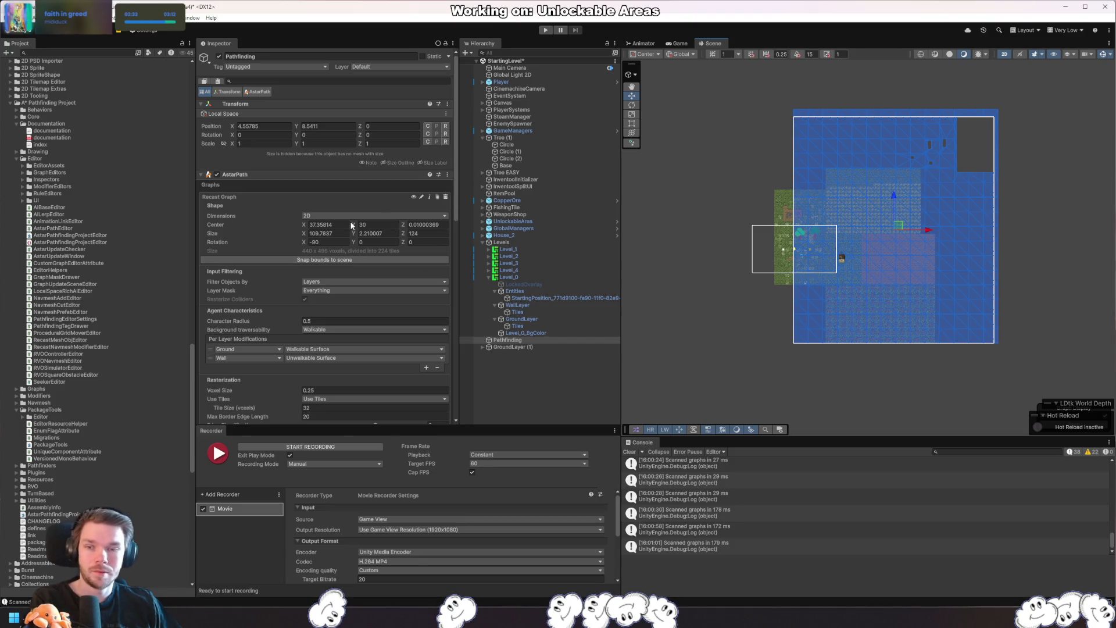
- Enlarge the recast graph bounds to 233.1 × 523.9 × 185
mouse_move(405, 233)
mouse_down()
mouse_move(613, 233)
mouse_move(541, 244)
mouse_up()
double_click(334, 233)
text(128.6)
drag(337, 237, 508, 240)
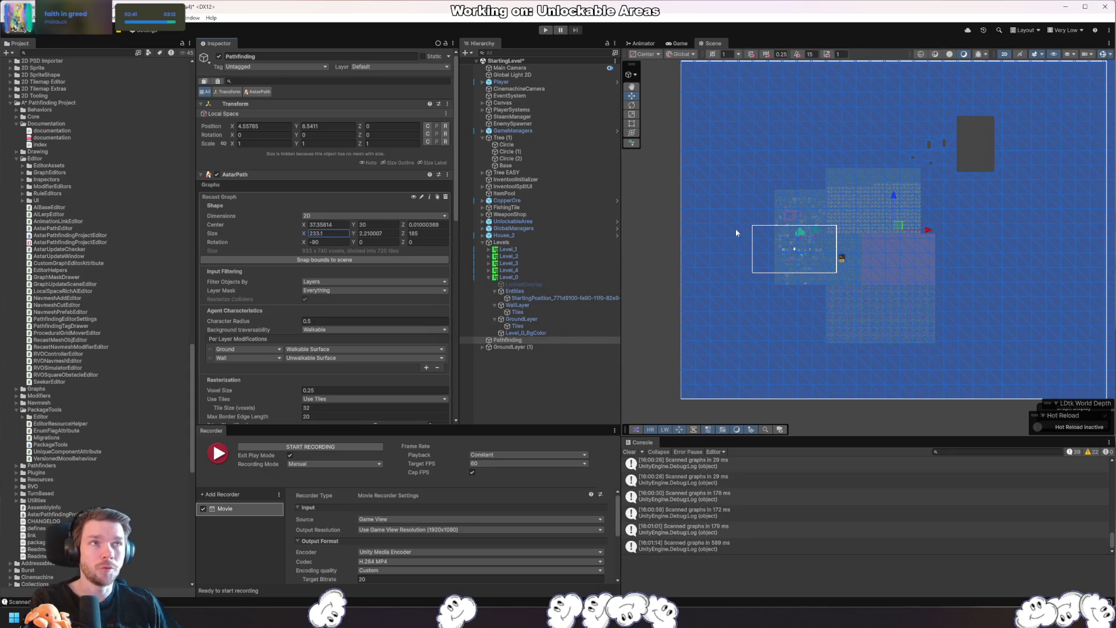
drag(355, 236, 726, 238)
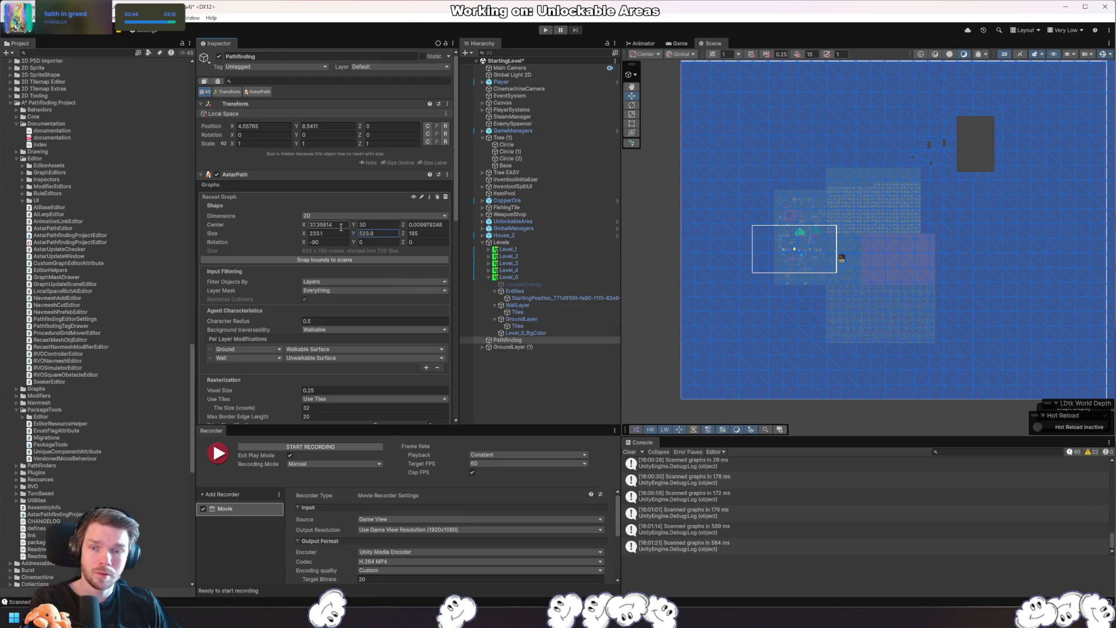
- Lower the graph's centre Y and set its X rotation to 90
drag(353, 227, 718, 253)
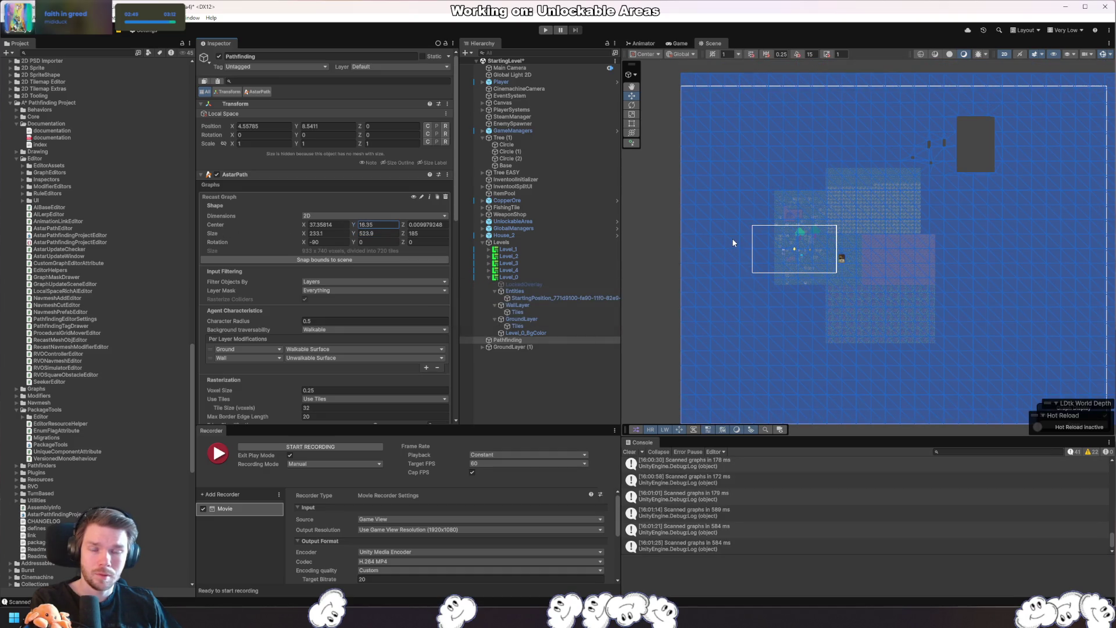
click(331, 234)
text(0)
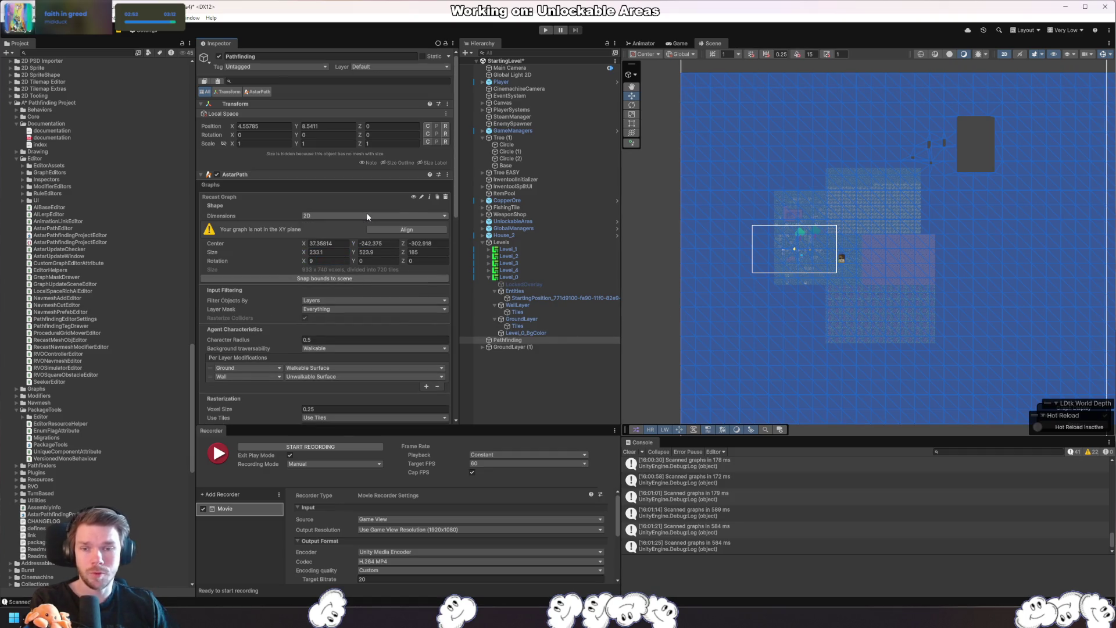
text(90)
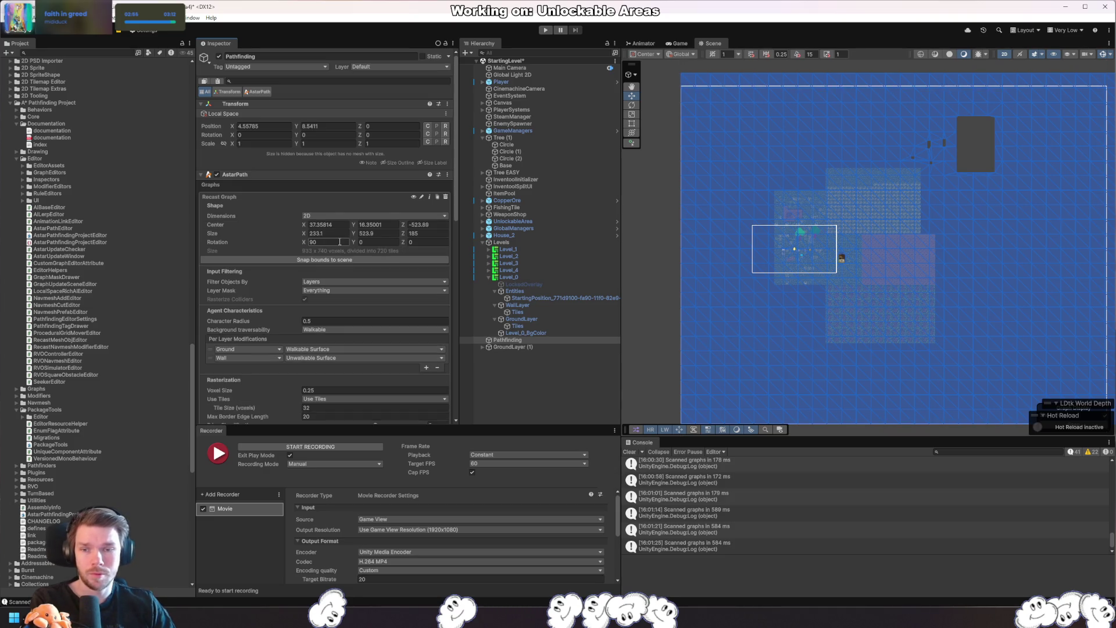
drag(936, 239, 944, 217)
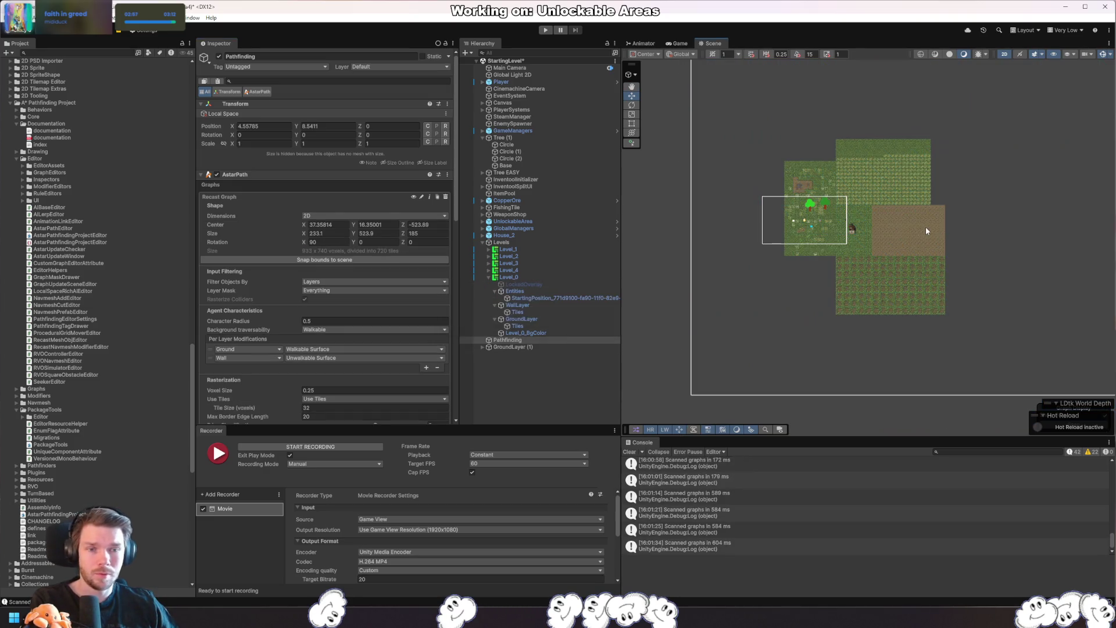
- Try X rotations of 0, 180 and 90, then settle on -90 and rescan
drag(917, 253, 888, 273)
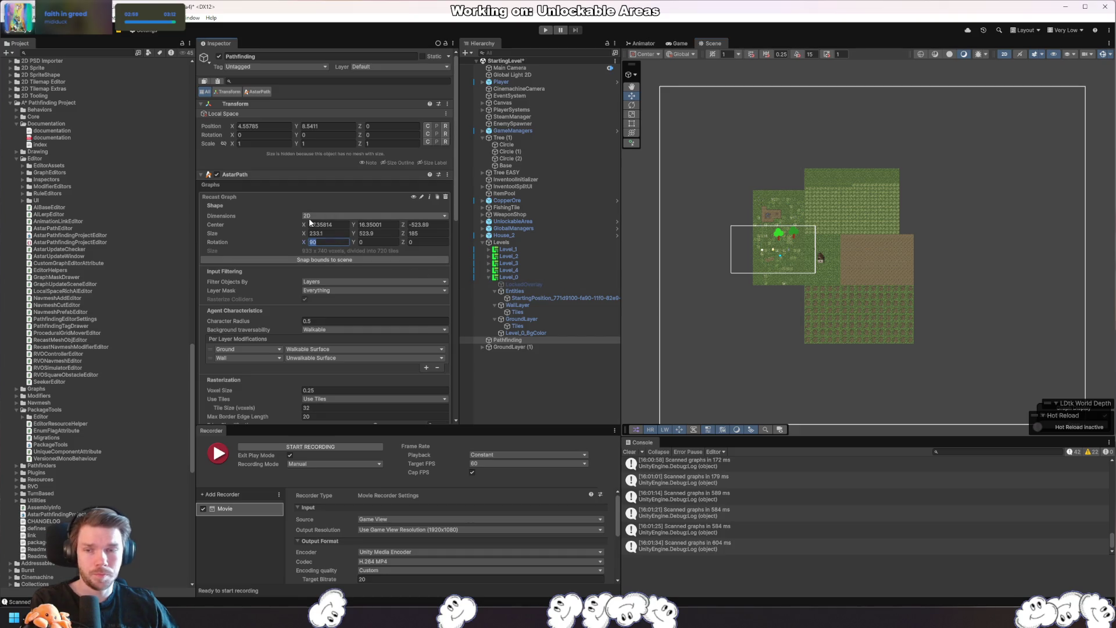
text(0)
key(Return)
mouse_move(936, 390)
mouse_down()
mouse_move(962, 311)
mouse_move(929, 233)
mouse_up()
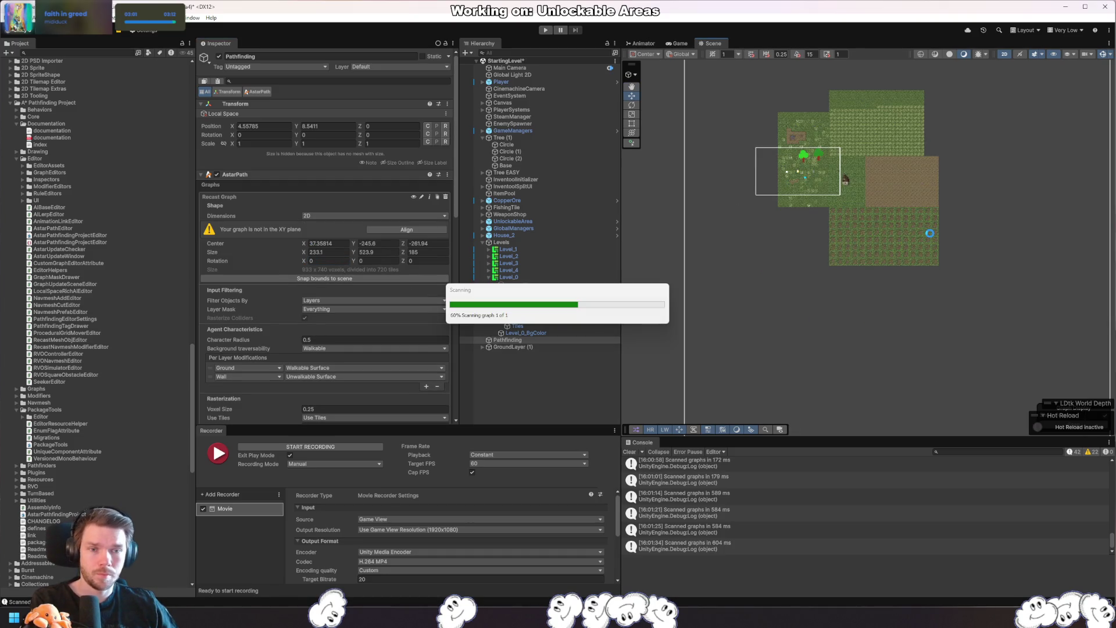
text(180)
key(Return)
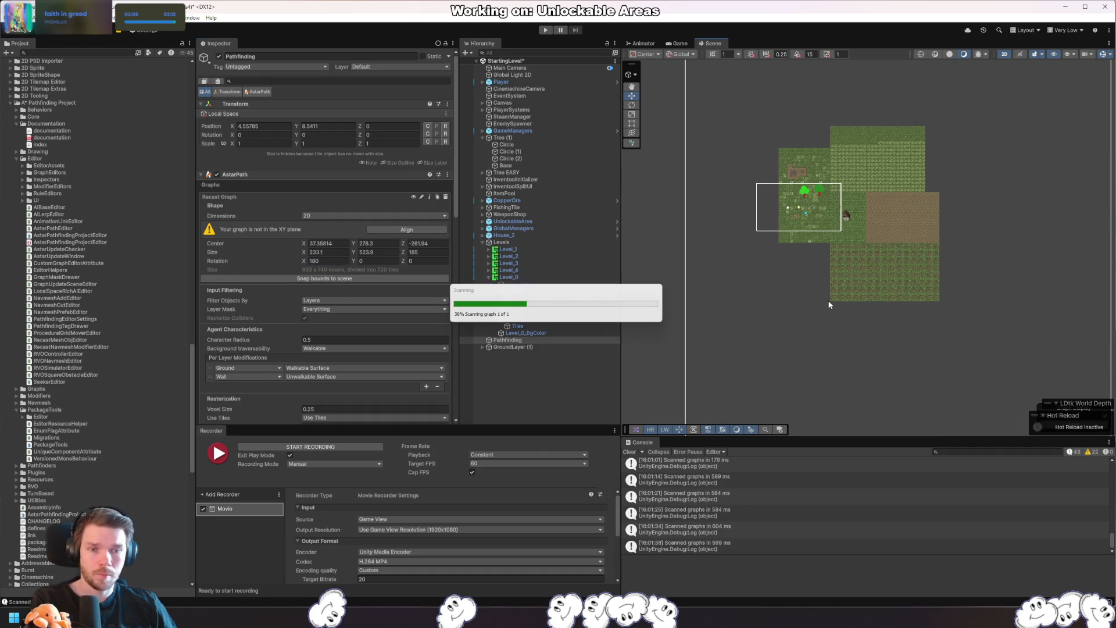
click(310, 261)
text(90)
key(Return)
click(333, 241)
text(9)
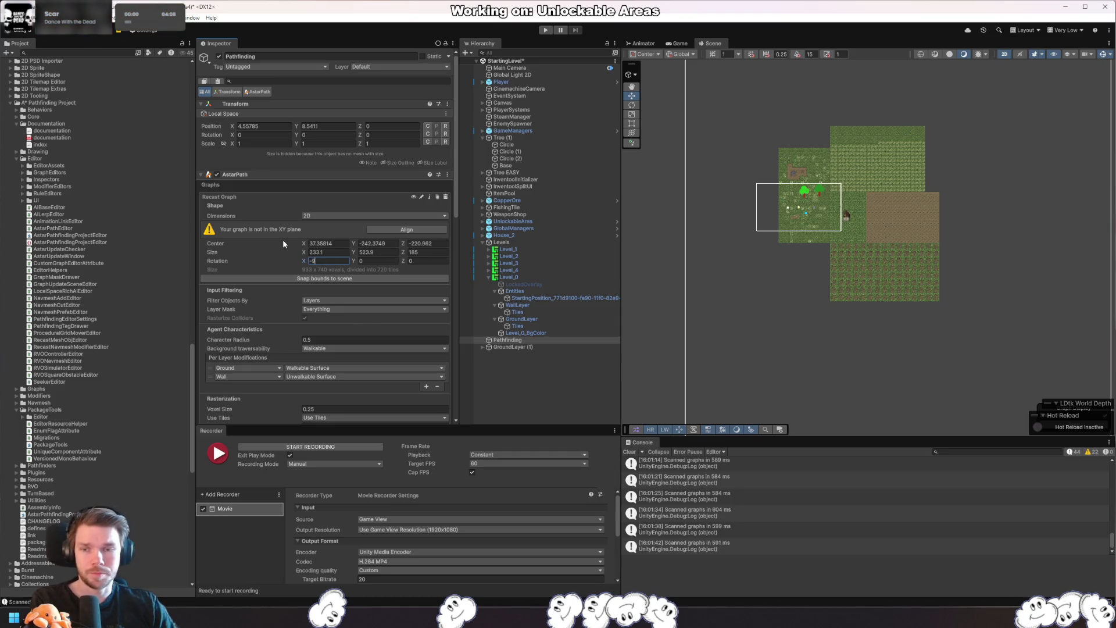
text(0)
key(ctrl+alt+s)
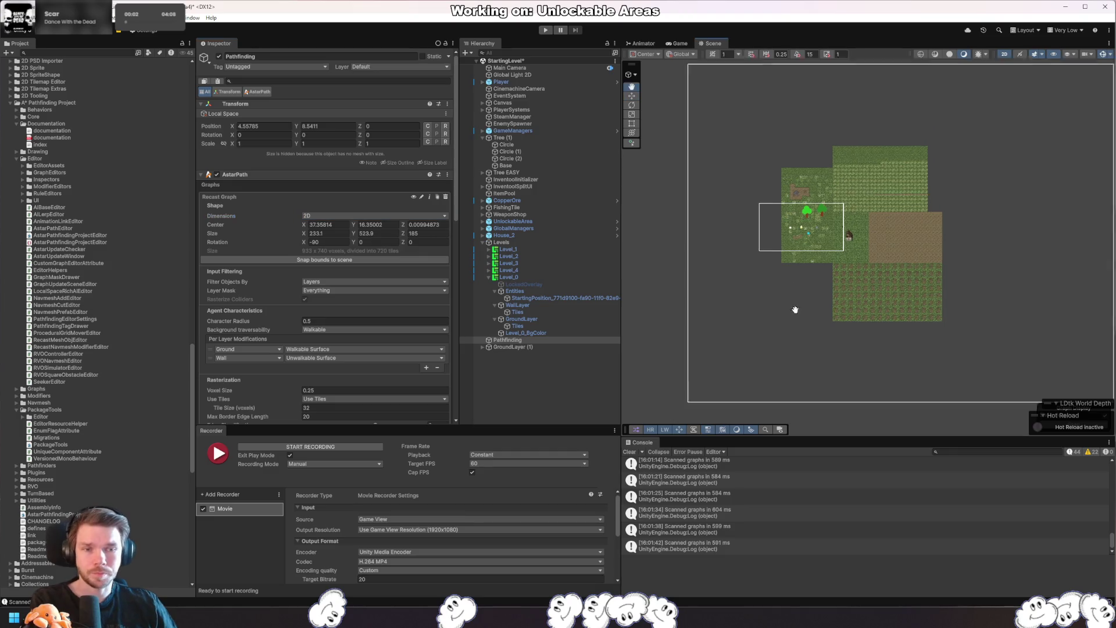
- Set the graph's Y rotation to 180 and centre Z to 0, then rescan
click(384, 240)
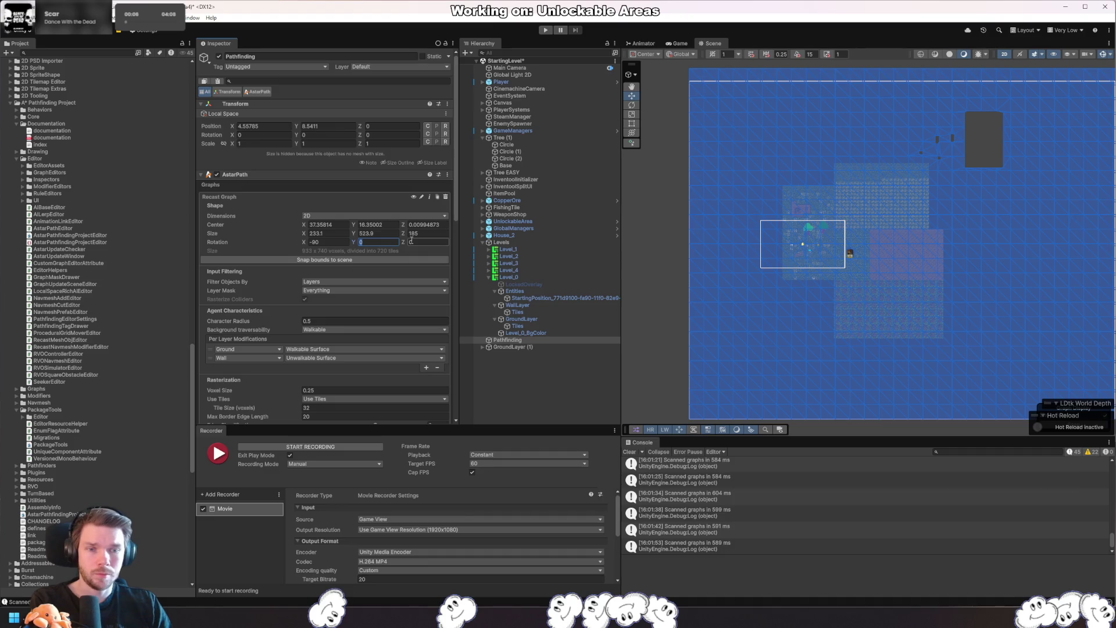
text(1)
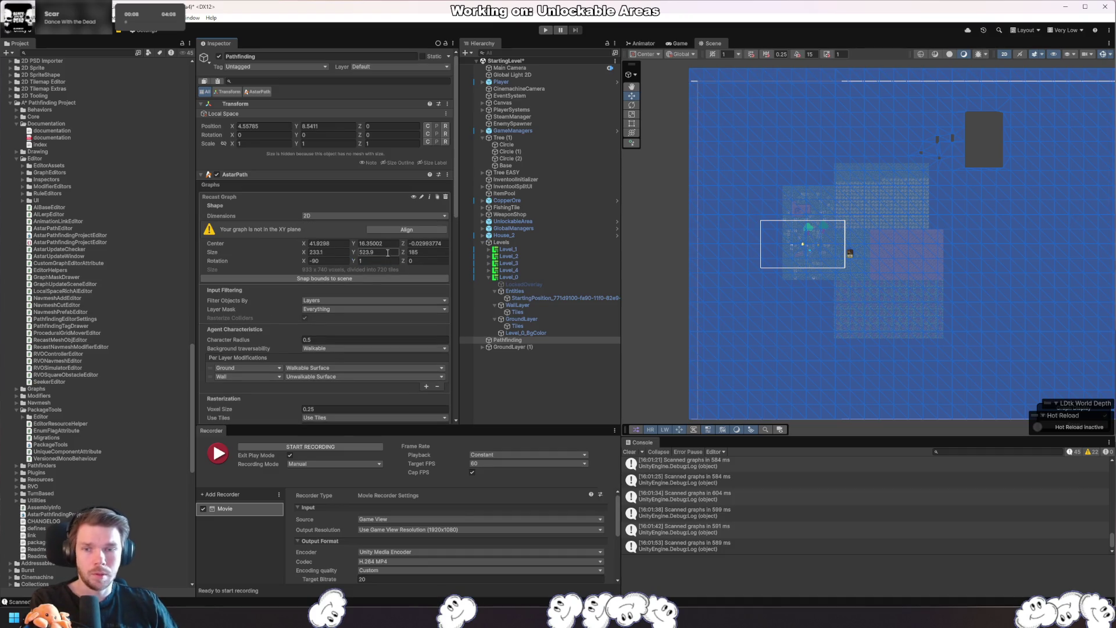
text(80)
key(Return)
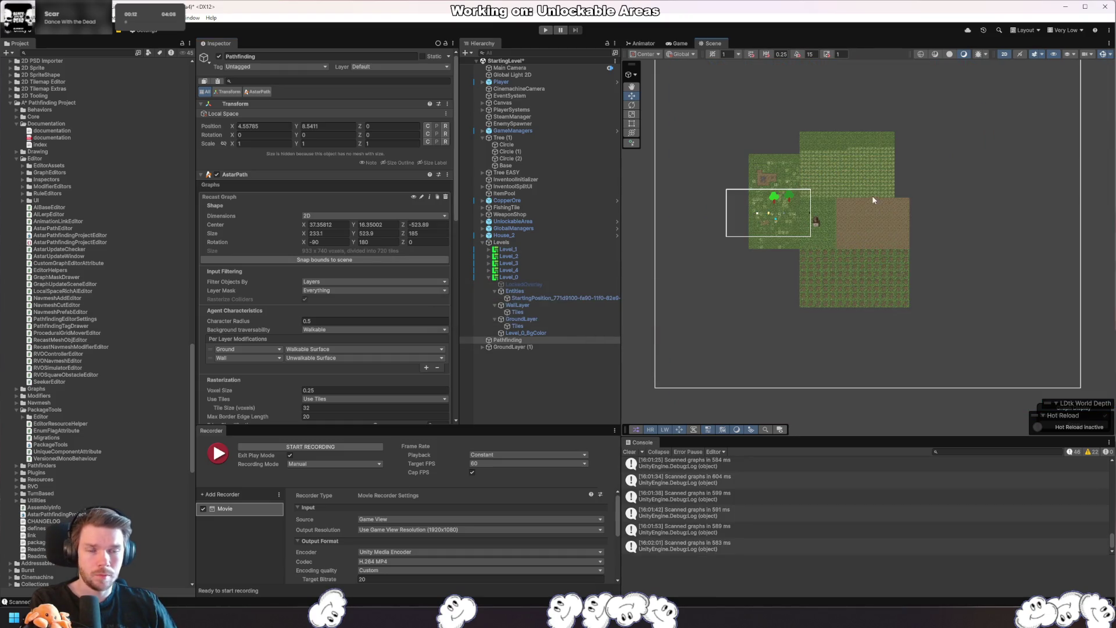
click(420, 224)
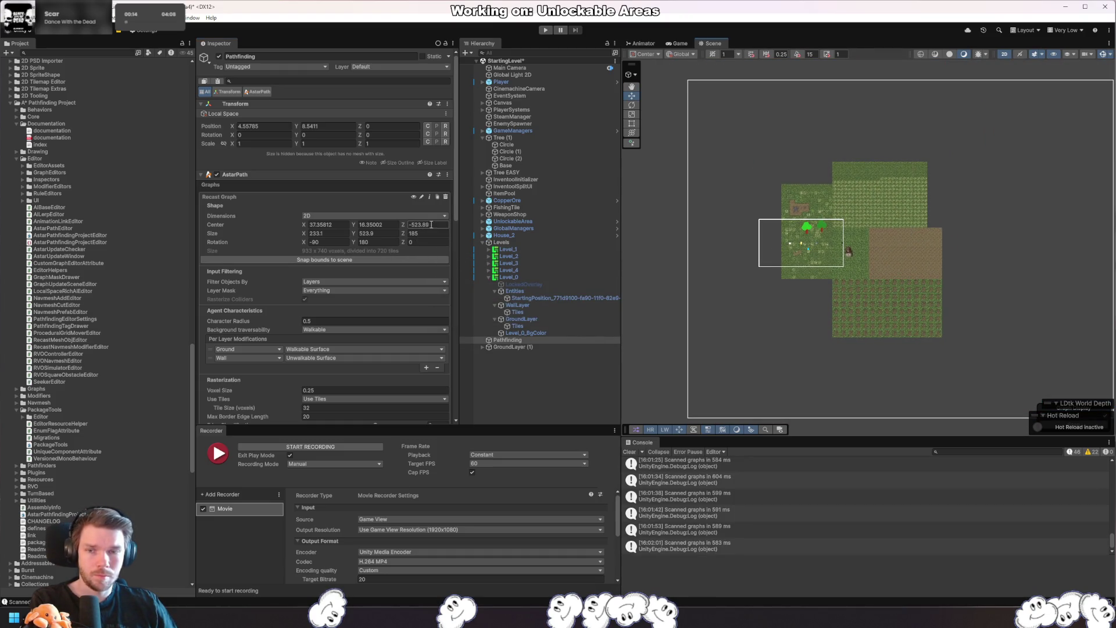
text(0)
key(Return)
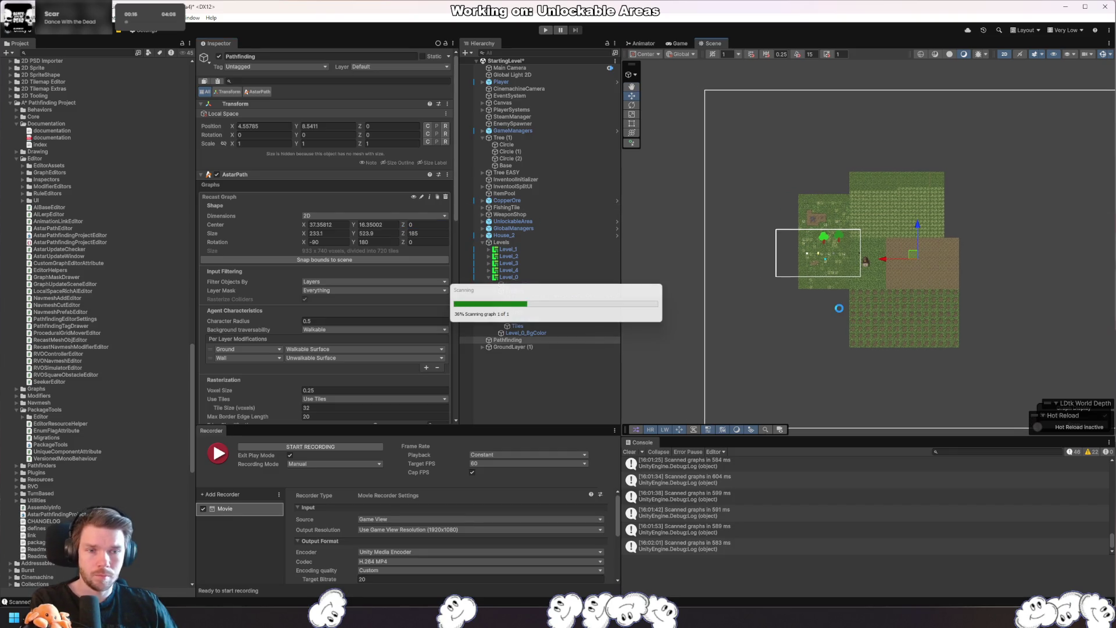
- Set the Y rotation to 0, undoing the plane alignment, and centre Z to 0
click(390, 242)
text(9)
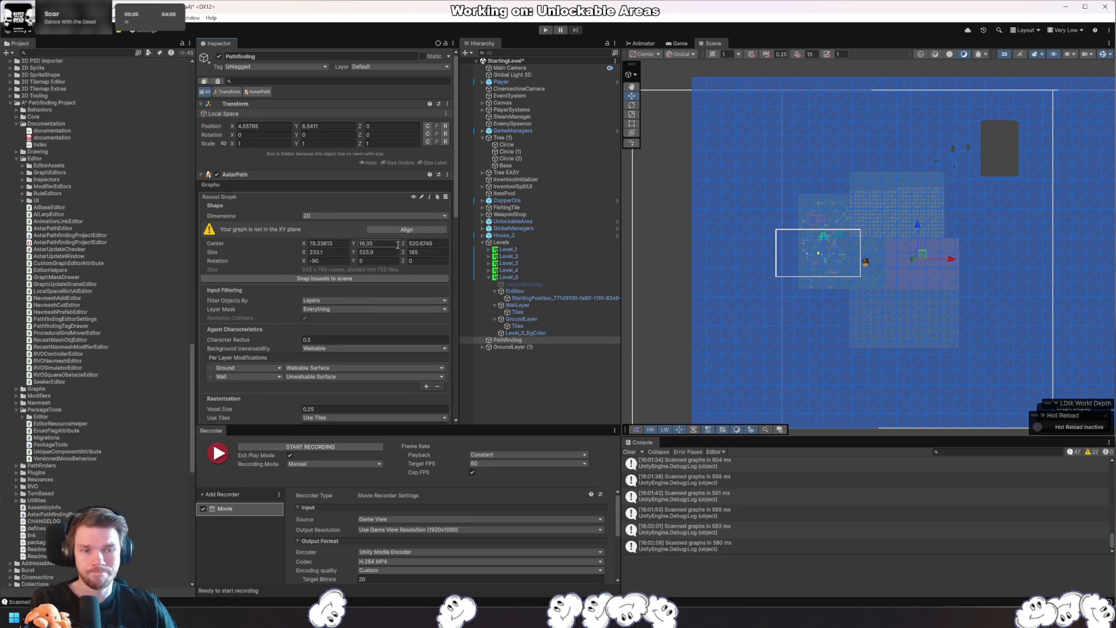
click(396, 229)
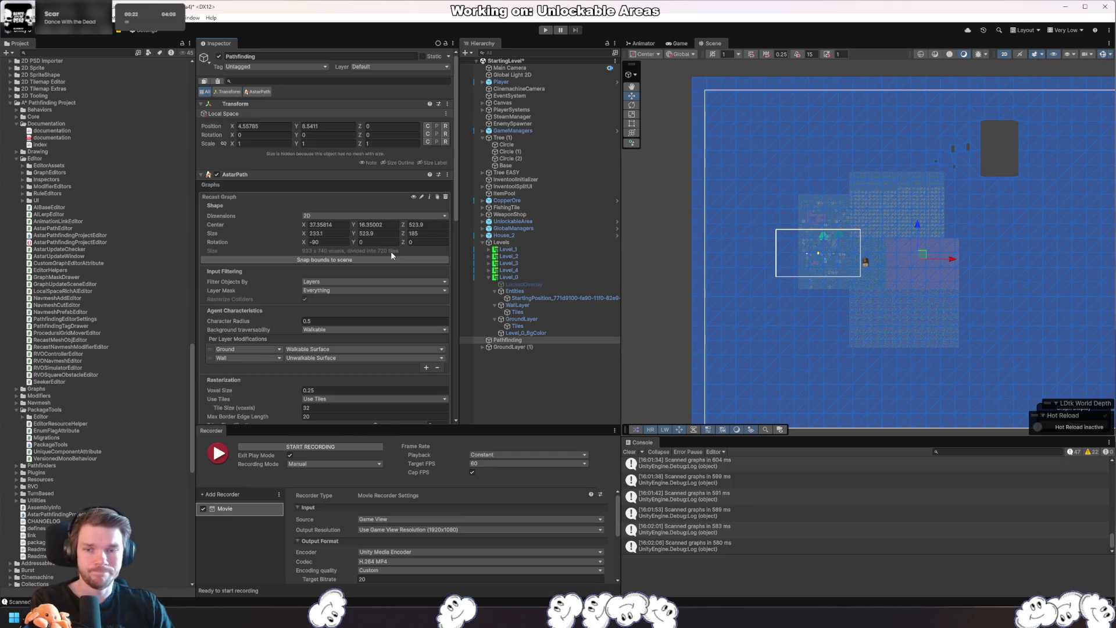
key(ctrl+z)
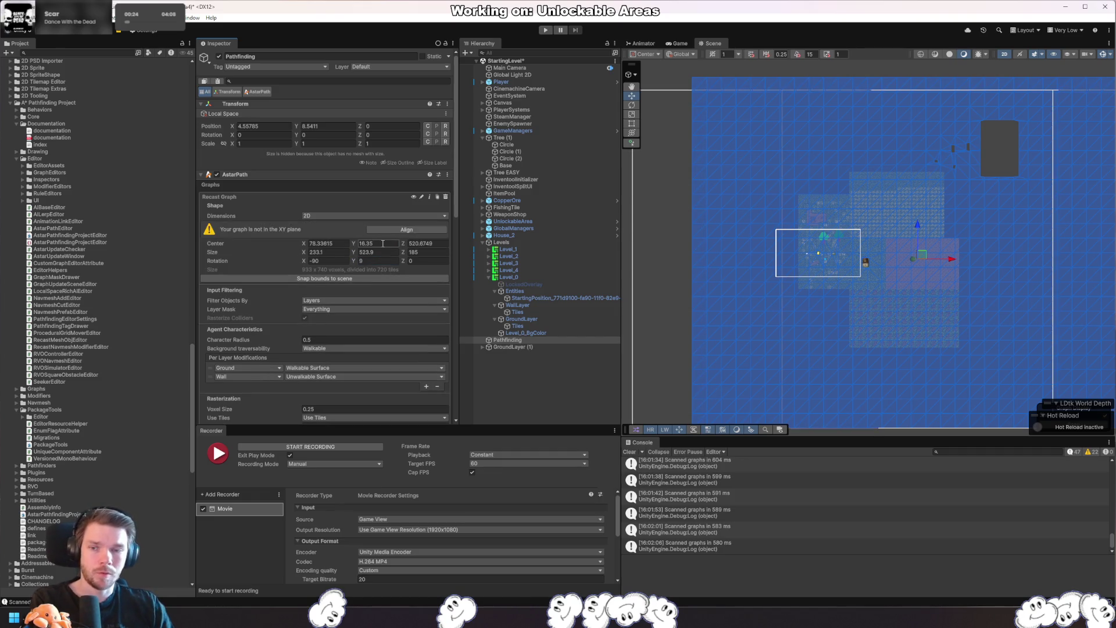
text(0)
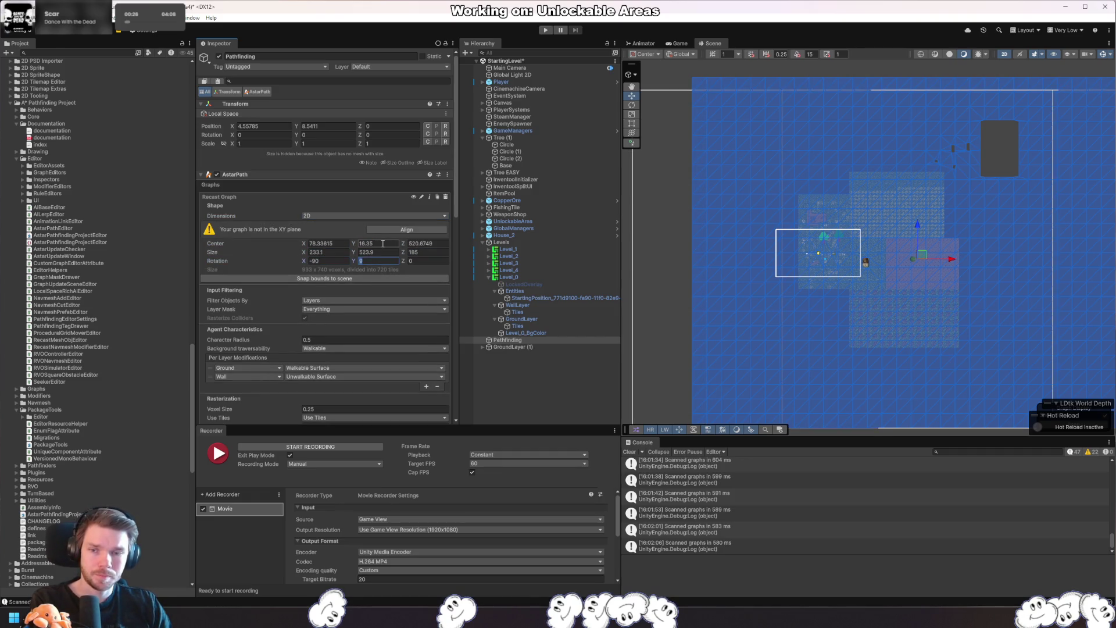
text(9)
click(427, 243)
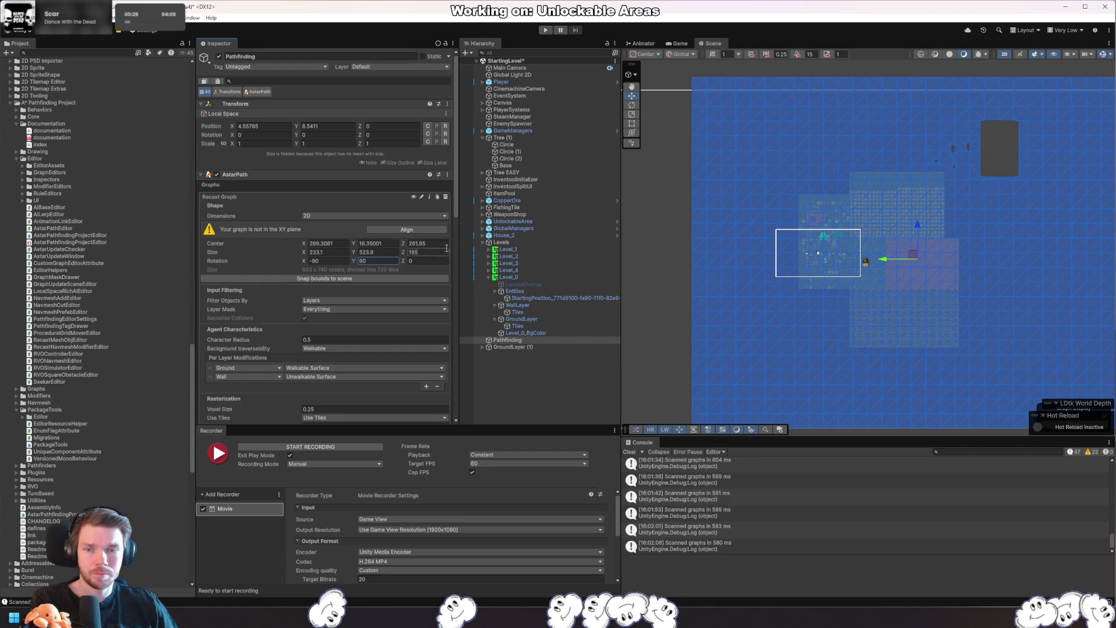
text(0)
key(Return)
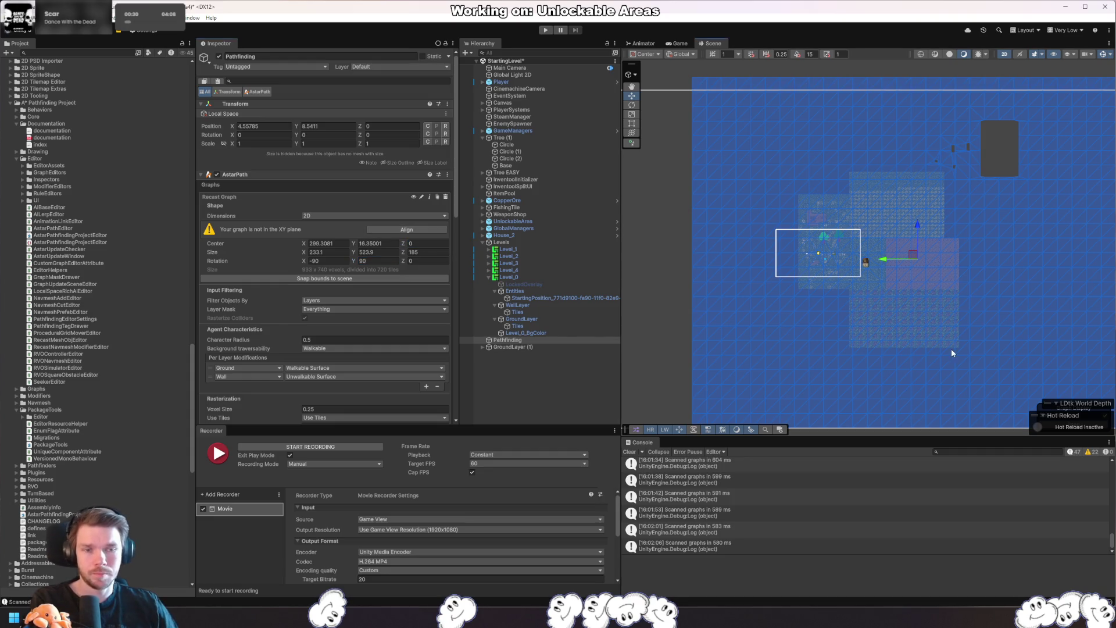
- Try X rotation 0, then 90, resetting centre Z to 0 and rescanning
click(335, 260)
text(0)
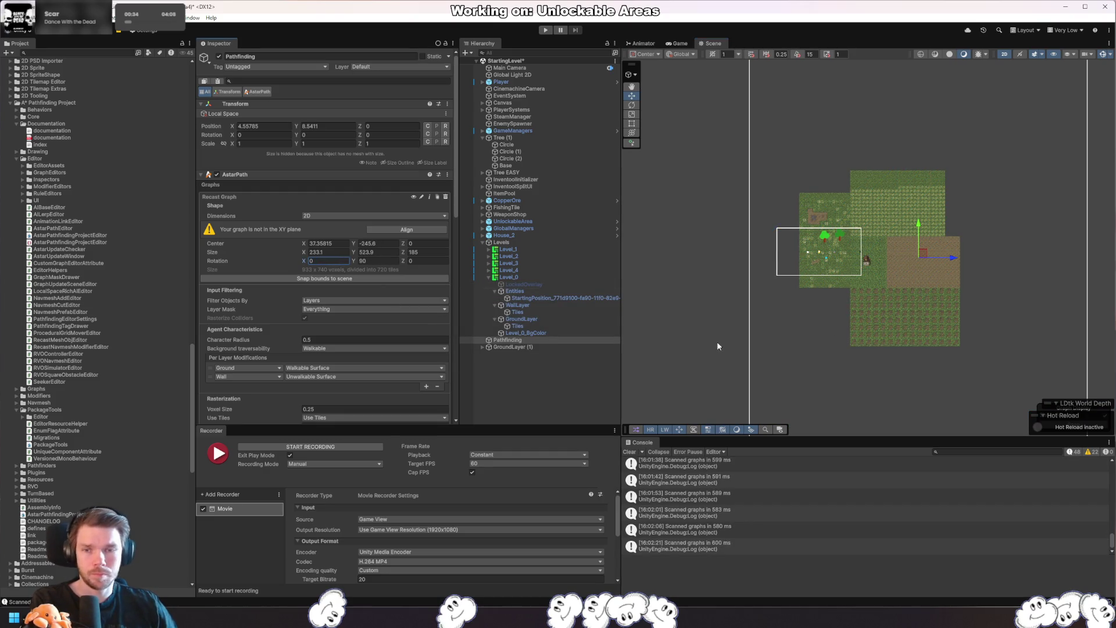
key(Return)
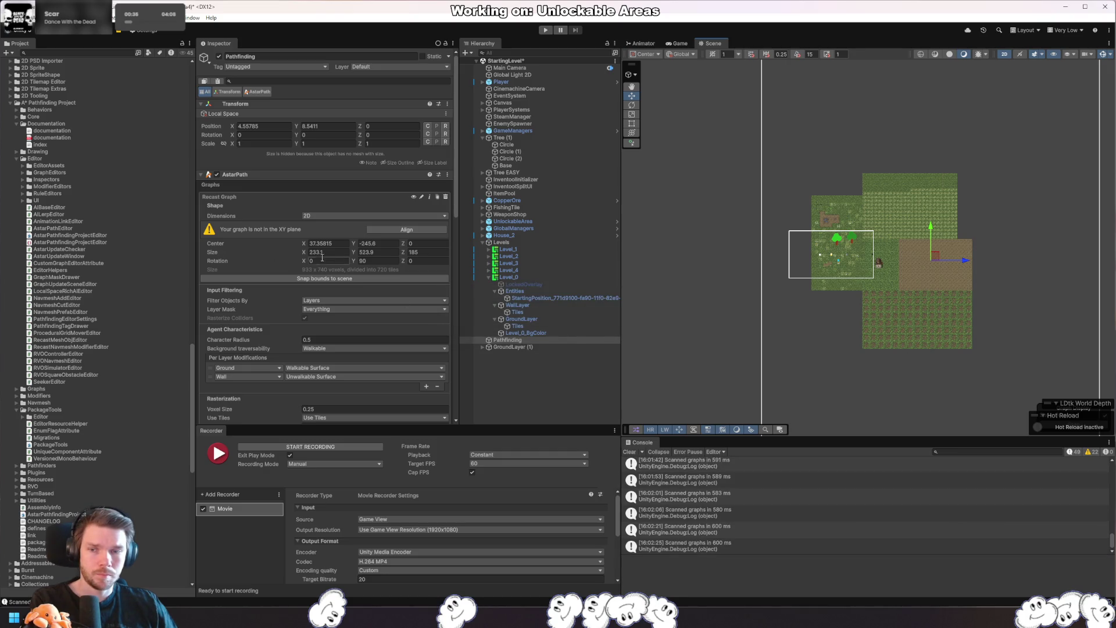
text(90)
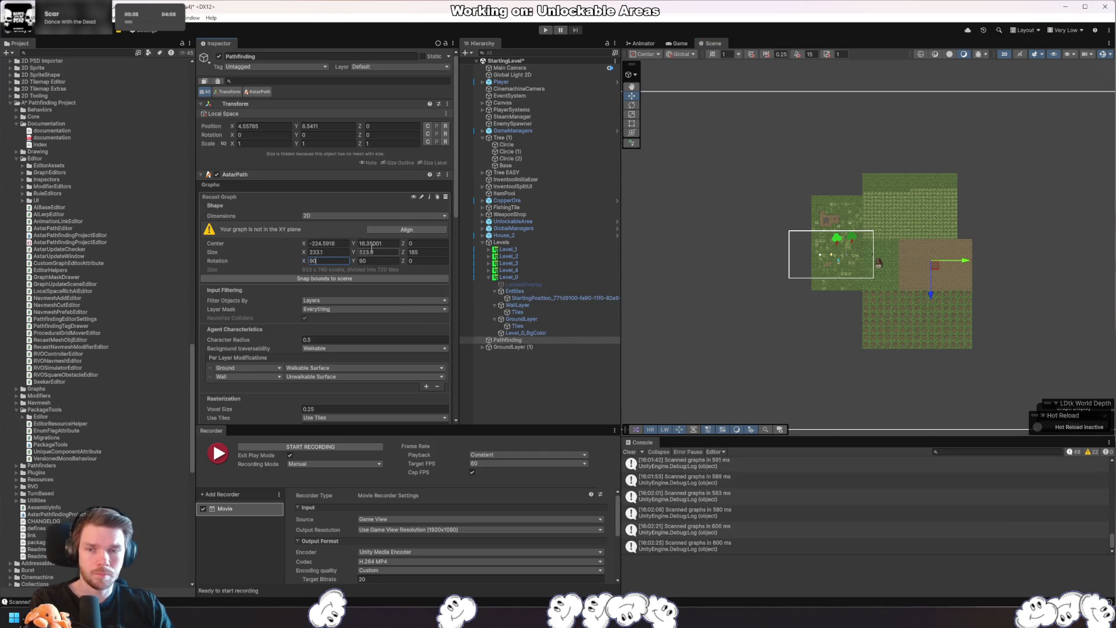
key(Return)
click(435, 225)
text(0)
key(Return)
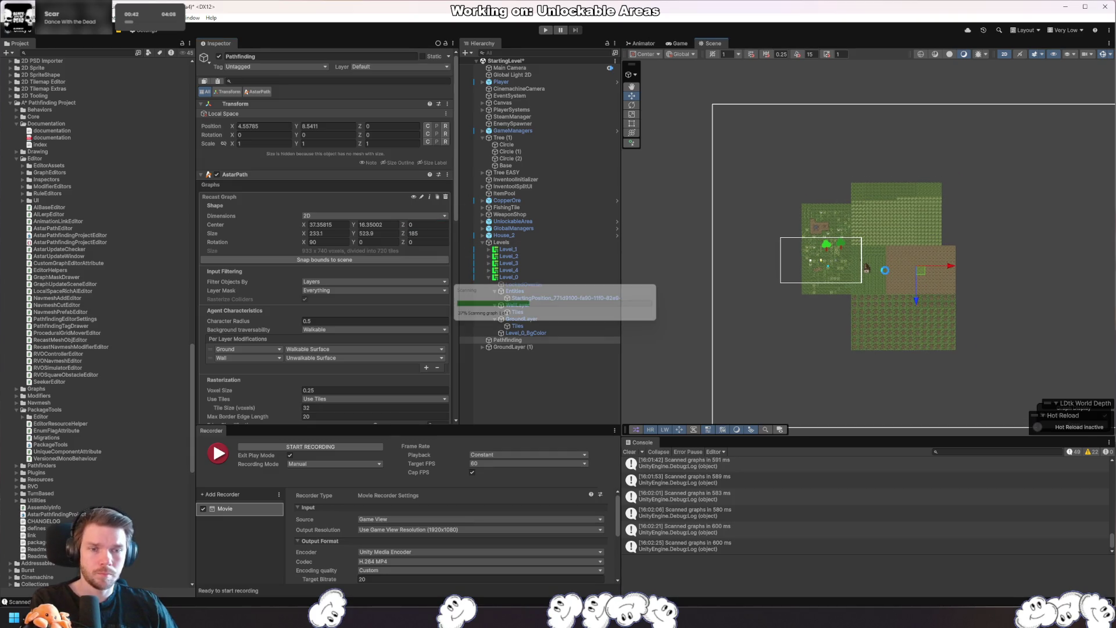
- Set the Z rotation to 90 and reset centre Z to 0
click(427, 242)
text(9)
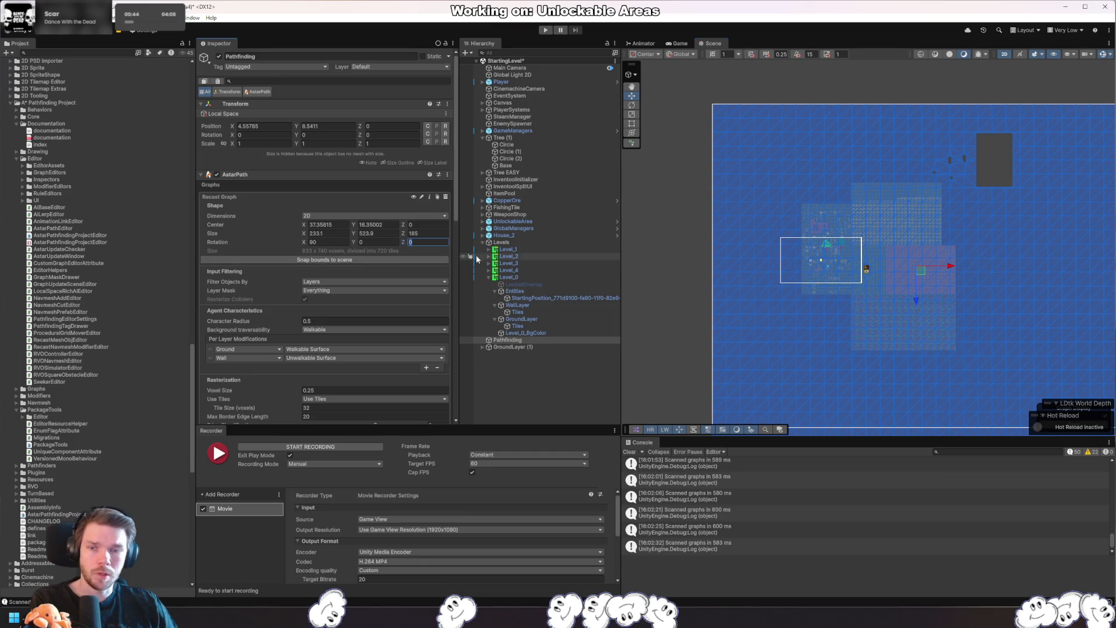
key(Return)
key(Tab)
key(Tab)
key(Tab)
key(Tab)
text(90)
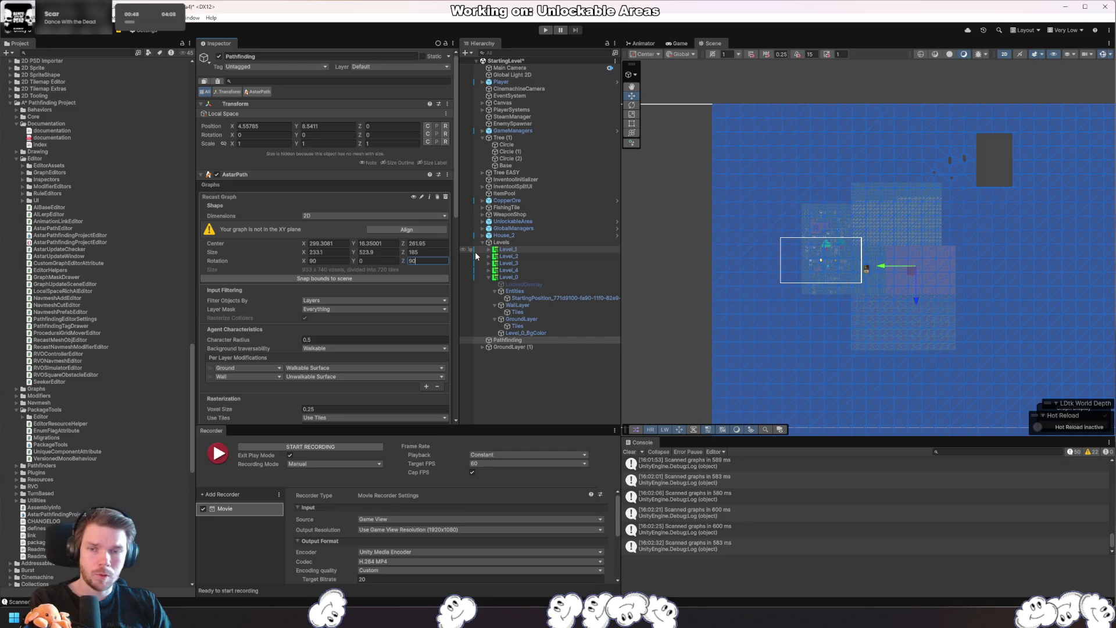
click(428, 243)
text(0)
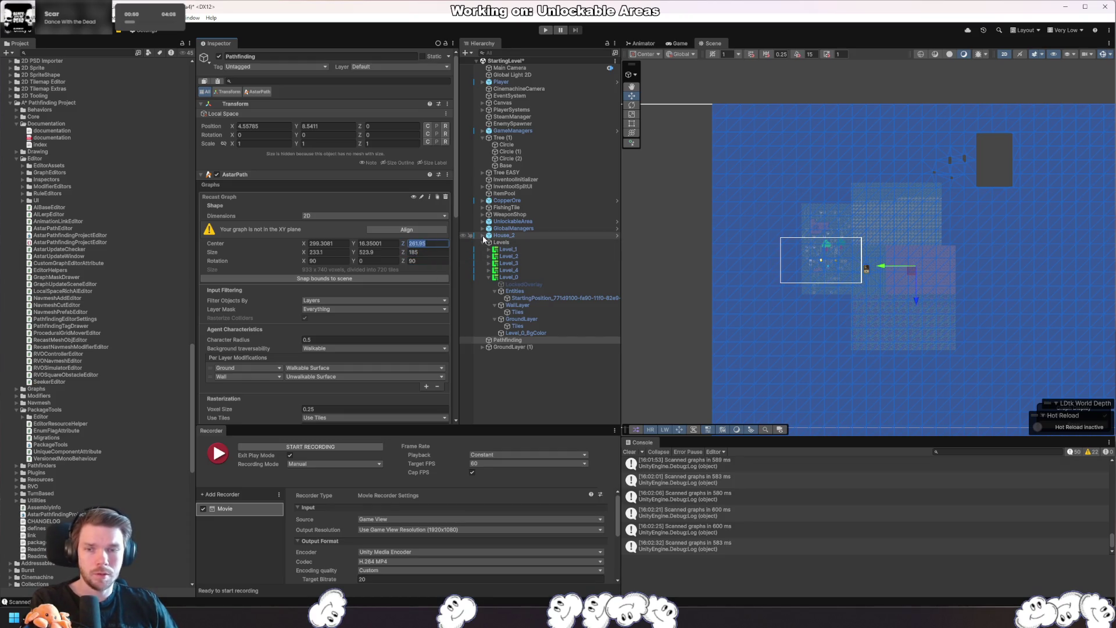
key(Return)
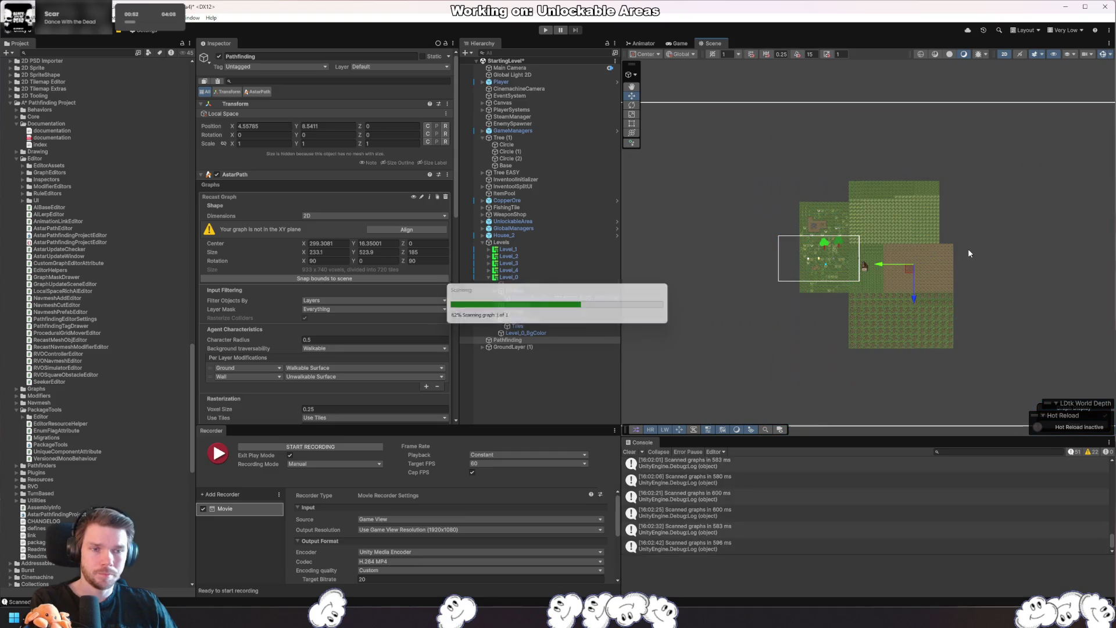
- Fit the bounds to the scene, dismiss the generation error, and set width to 218.7
click(405, 278)
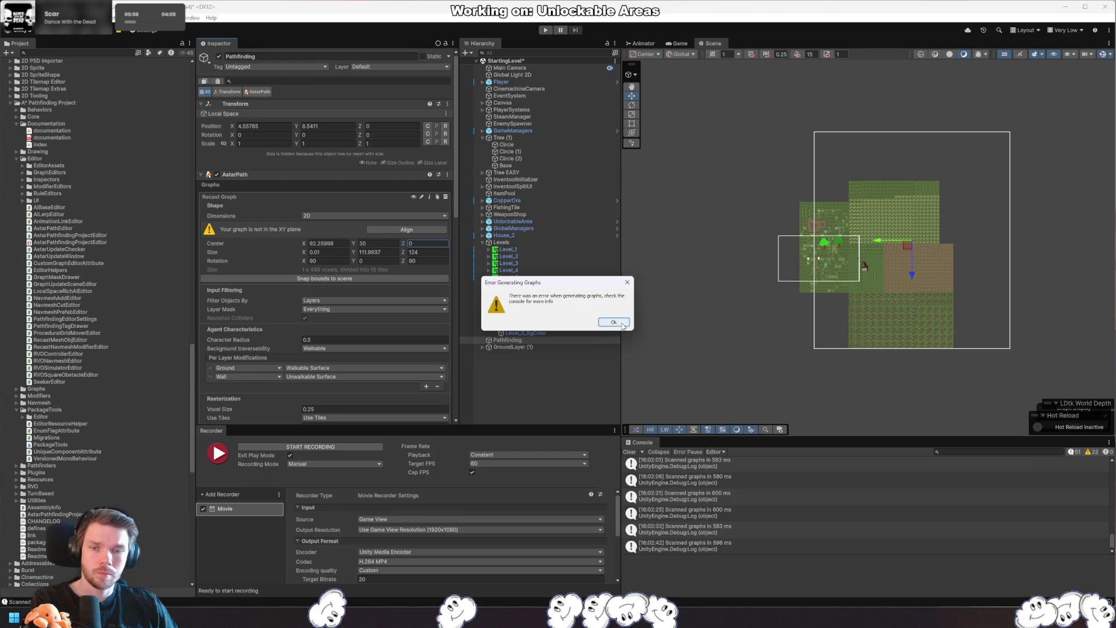
click(613, 322)
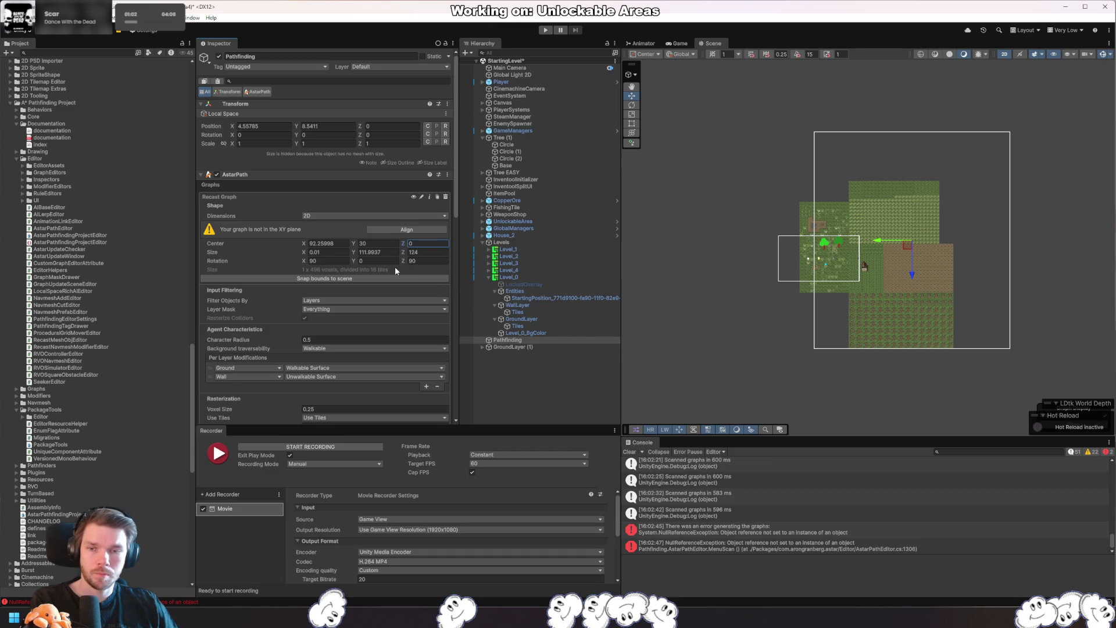
click(337, 253)
text(5.5)
key(BackSpace)
text(8.7)
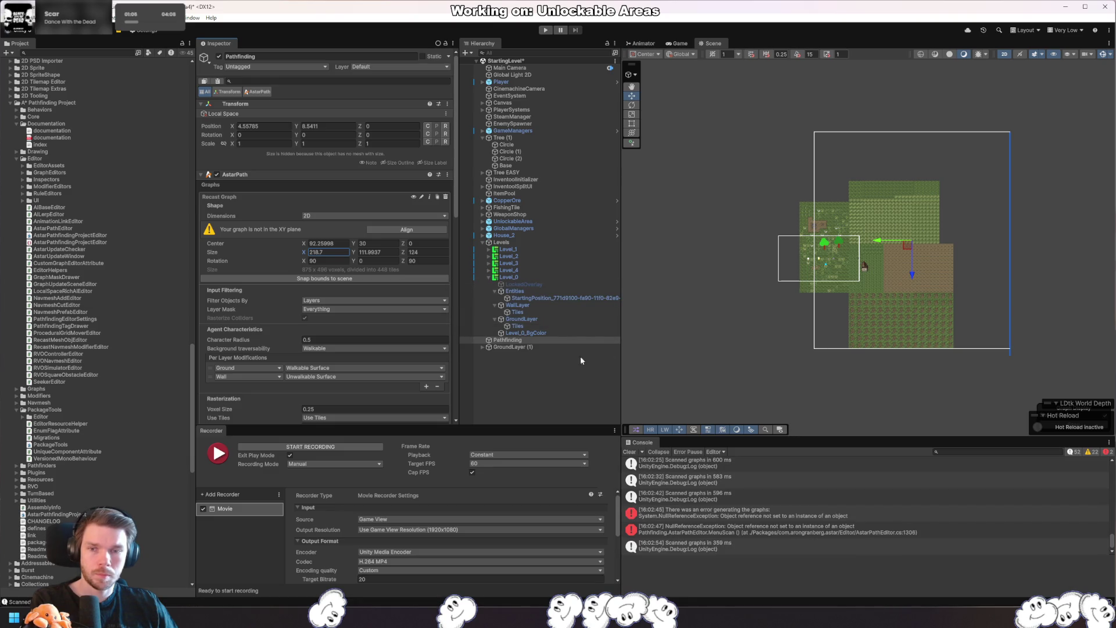
- Set Z rotation to 180, rescan, and reset centre Z to 0
click(419, 261)
text(180)
key(Return)
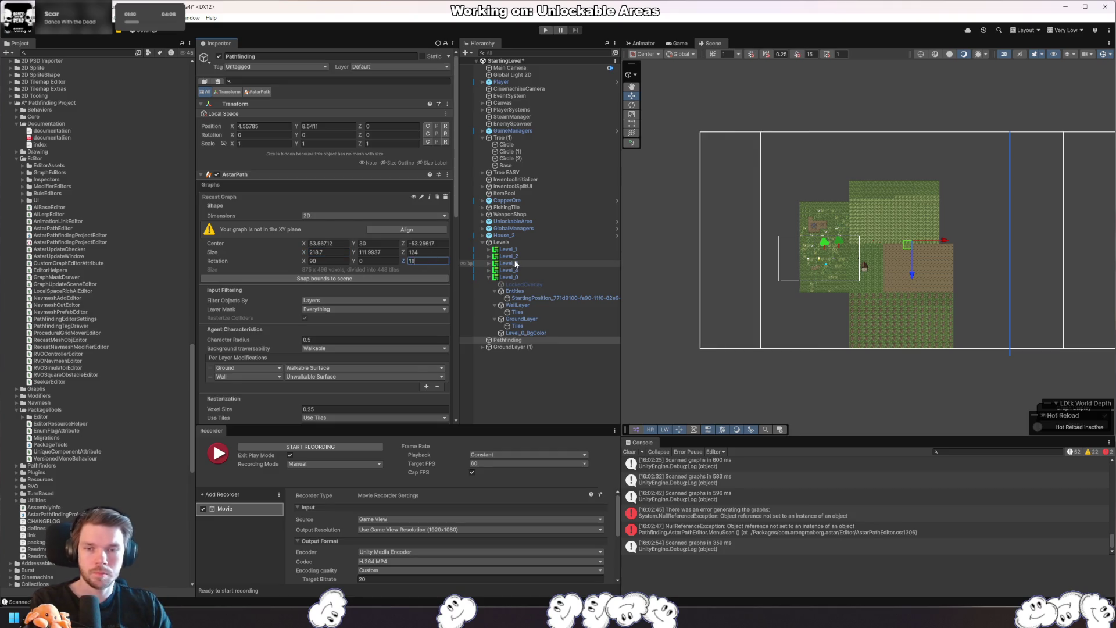
key(ctrl+alt+s)
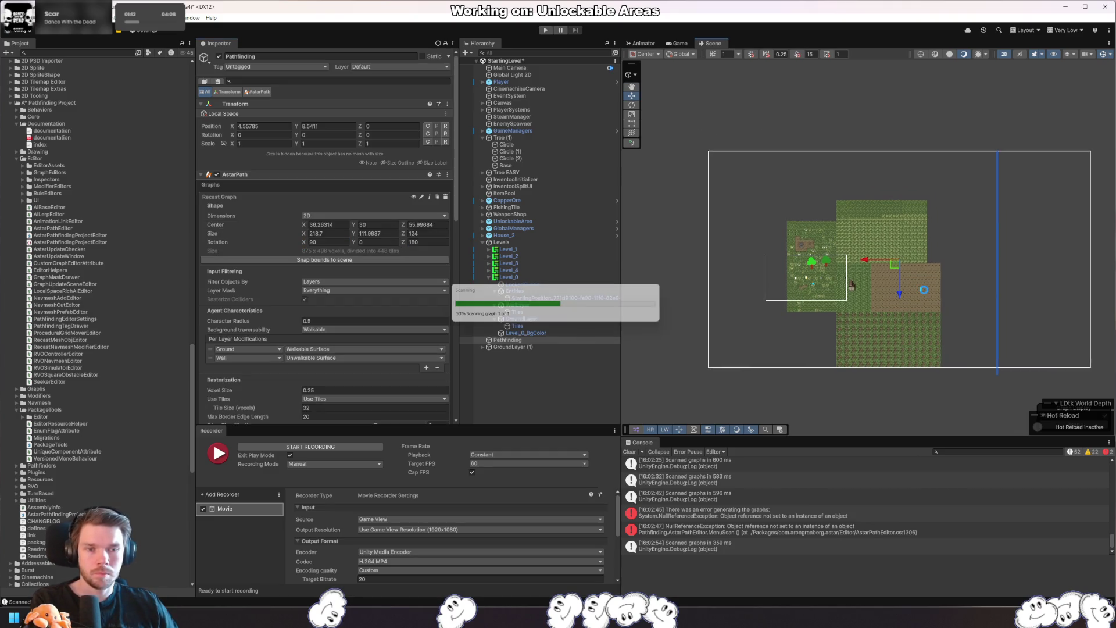
double_click(410, 224)
text(0)
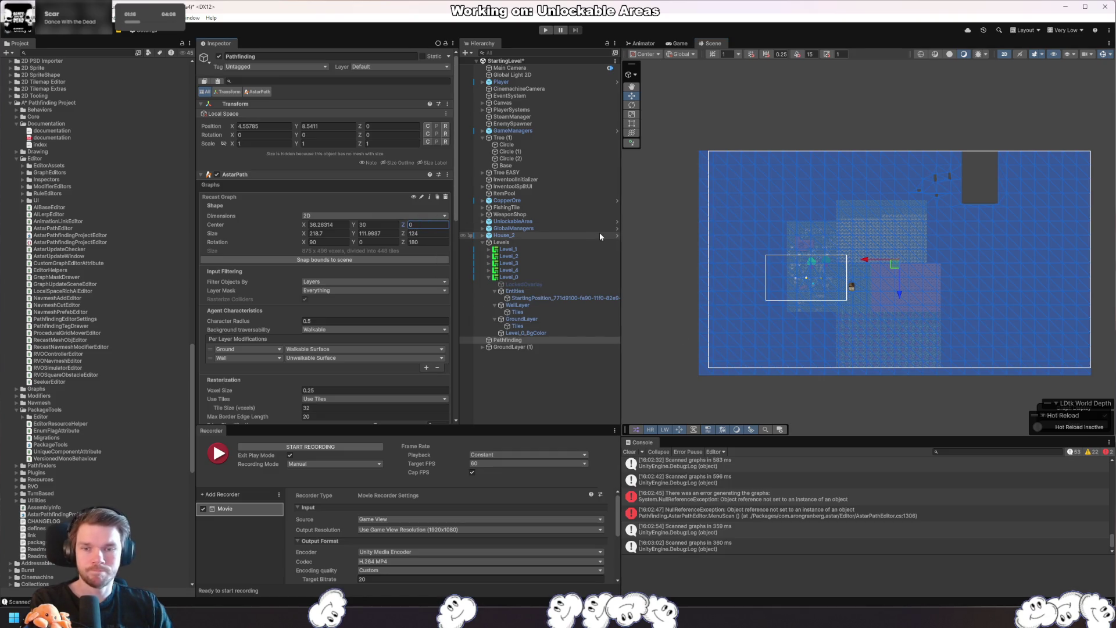
key(Return)
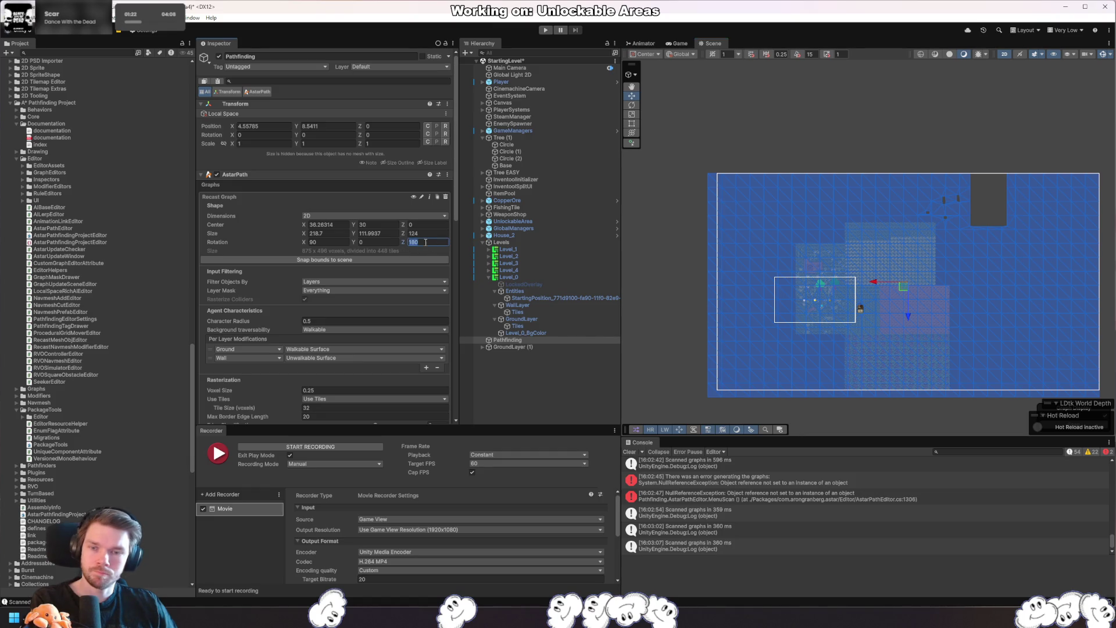
- Make the X rotation -90 with centre Z 0, rescan, then switch to Rider
click(313, 242)
key(Home)
text(-)
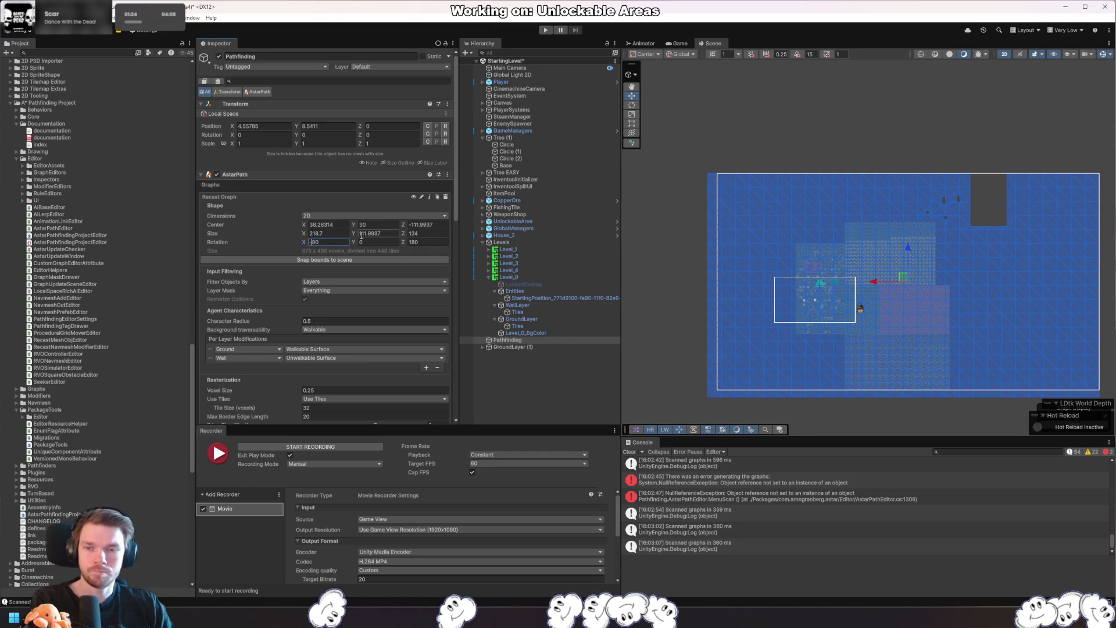
key(Return)
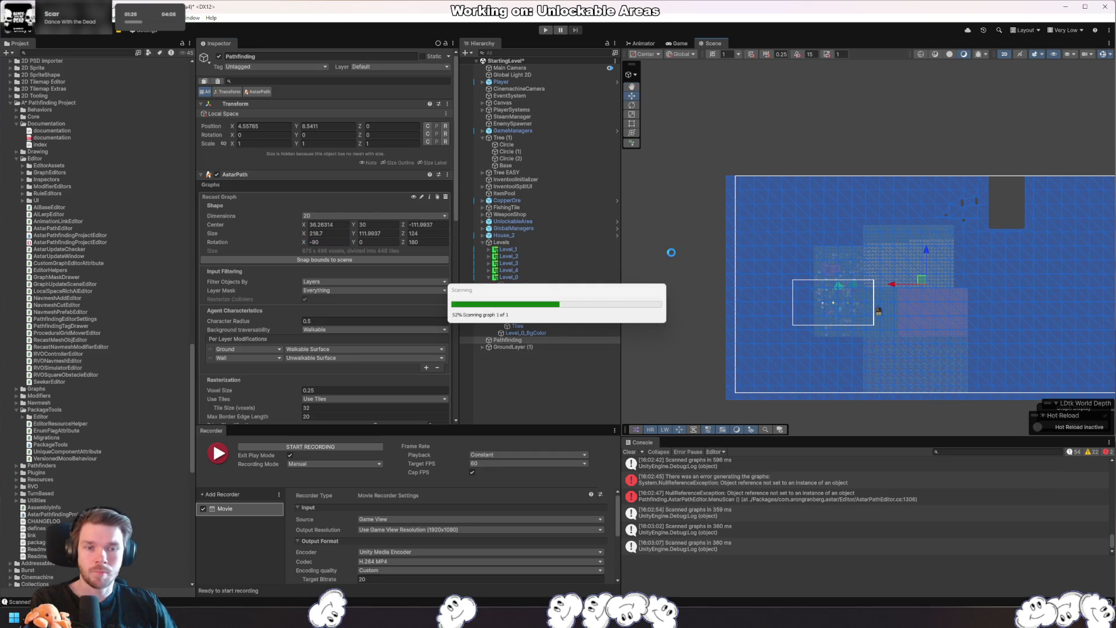
click(433, 225)
text(0)
key(Return)
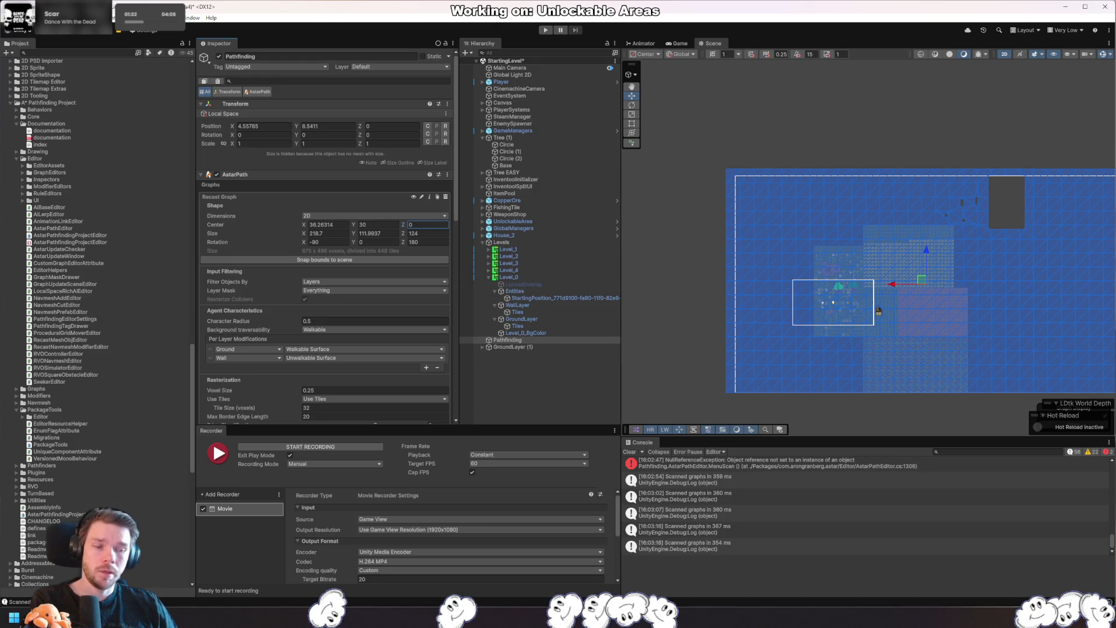
key(alt+Tab)
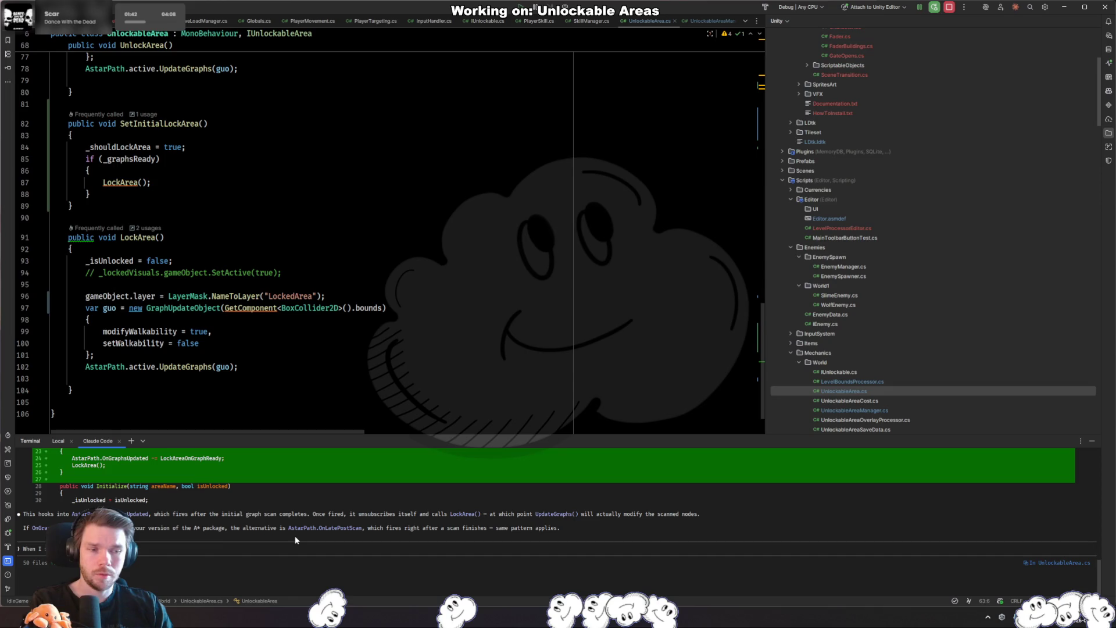
- Ask Claude Code why A* Pathfinding misses walkable surfaces and tilemap colliders look offset
text(s AStarPathFinding, )
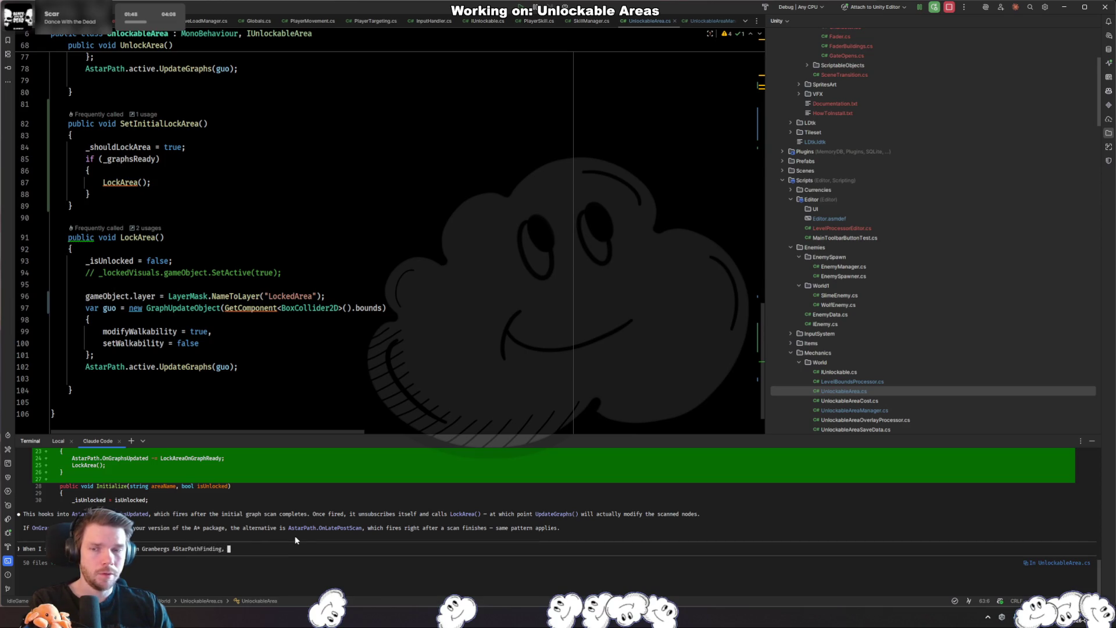
text(Its)
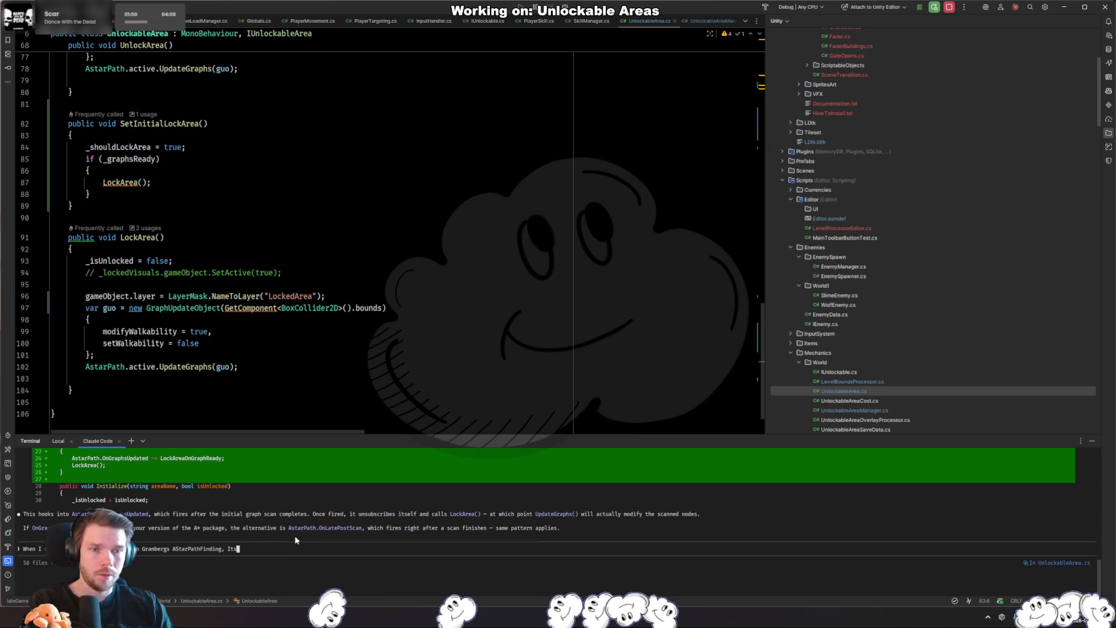
text(ems that everyt)
key(BackSpace)
key(BackSpace)
key(BackSpace)
key(BackSpace)
key(BackSpace)
key(BackSpace)
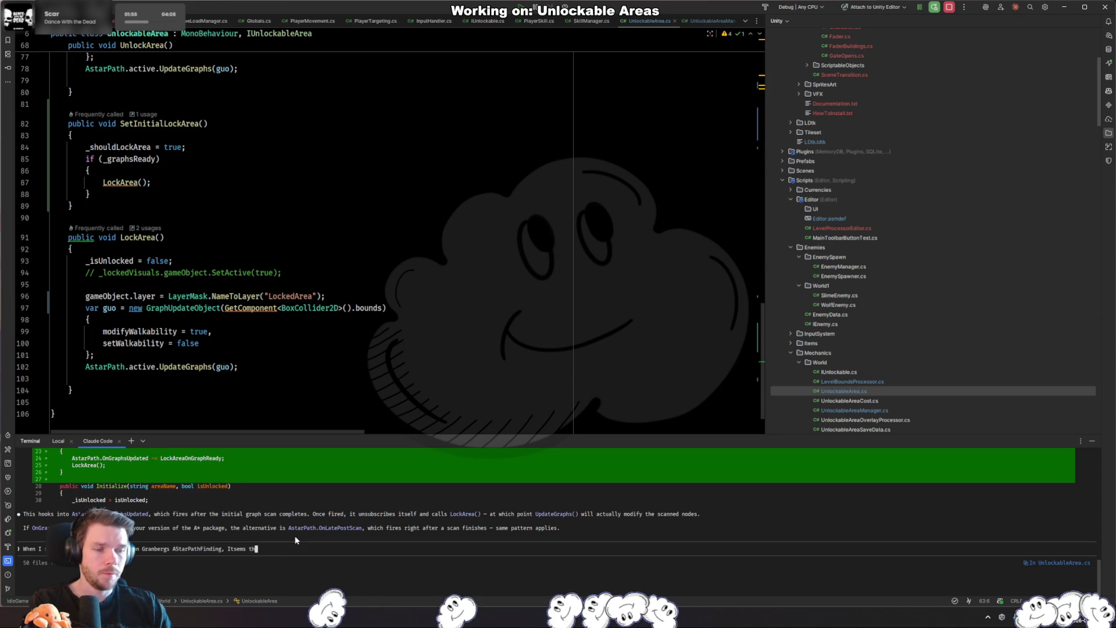
text(s)
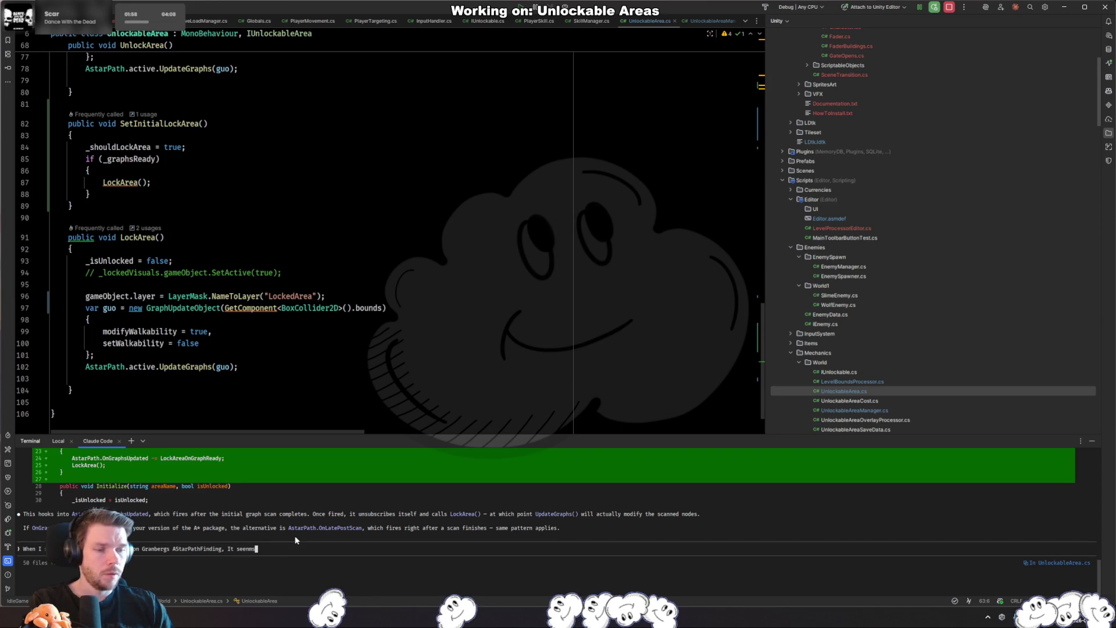
text(eems that it cannot find)
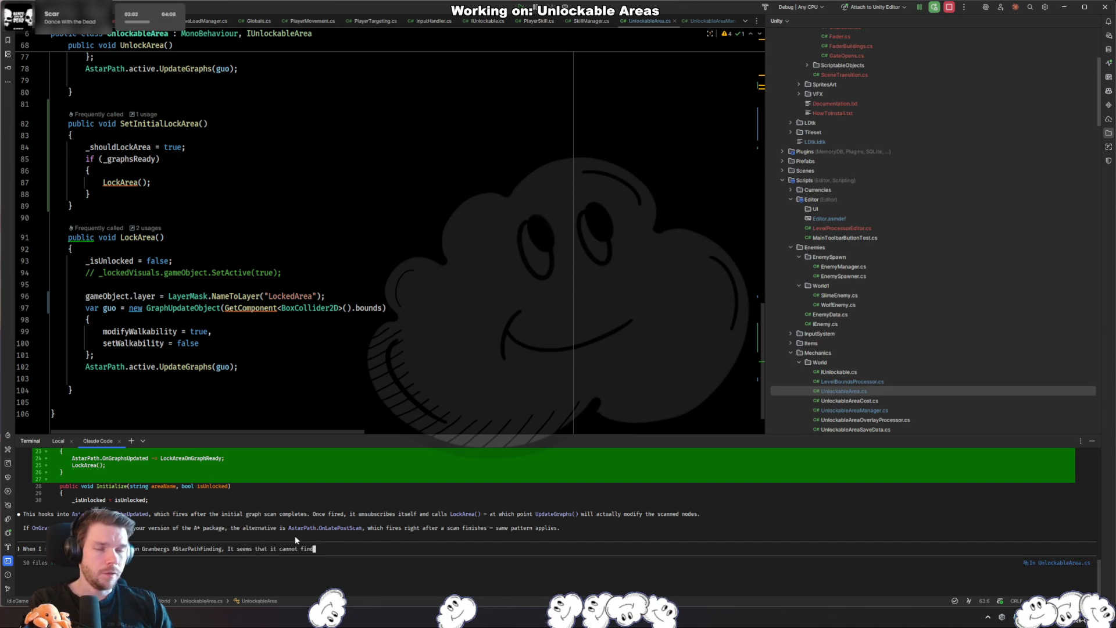
text( my walkable surf)
text(aces and that )
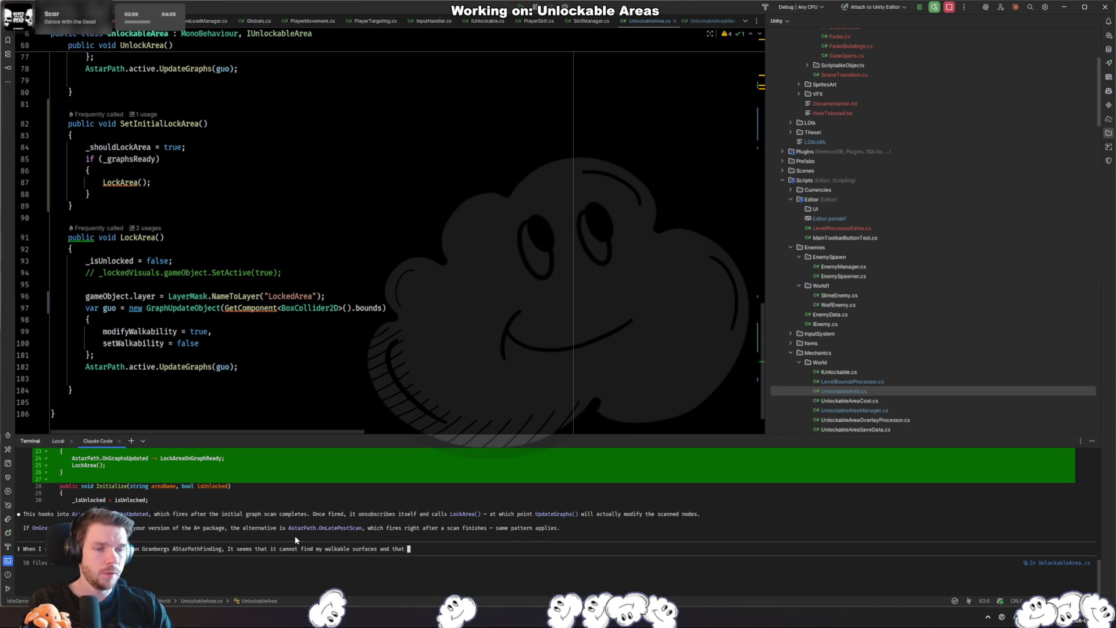
text(every )
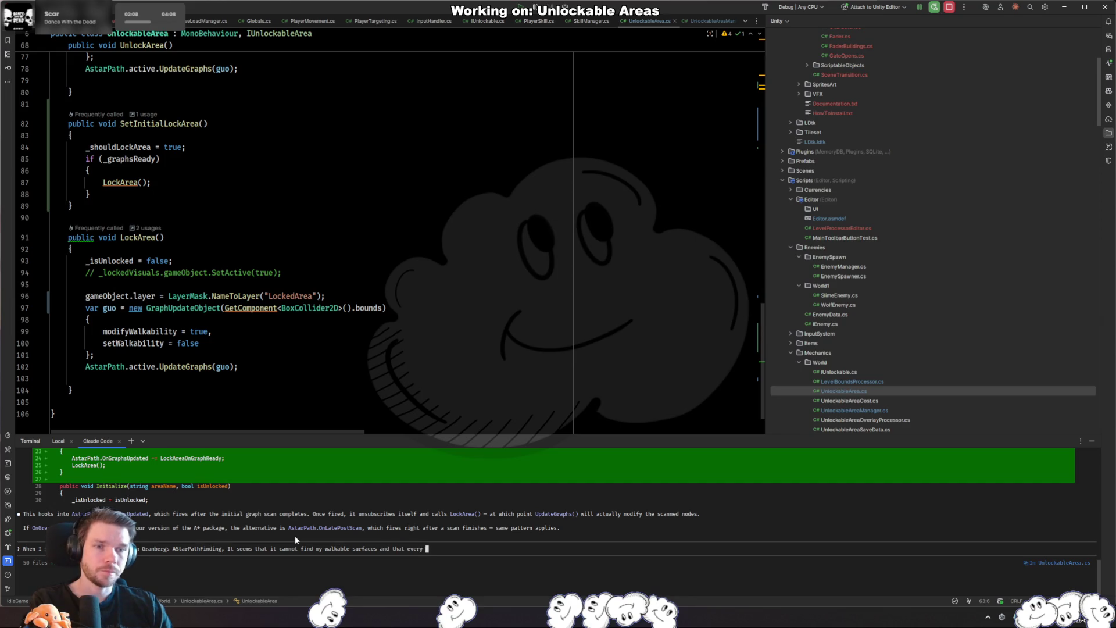
text(tilemap)
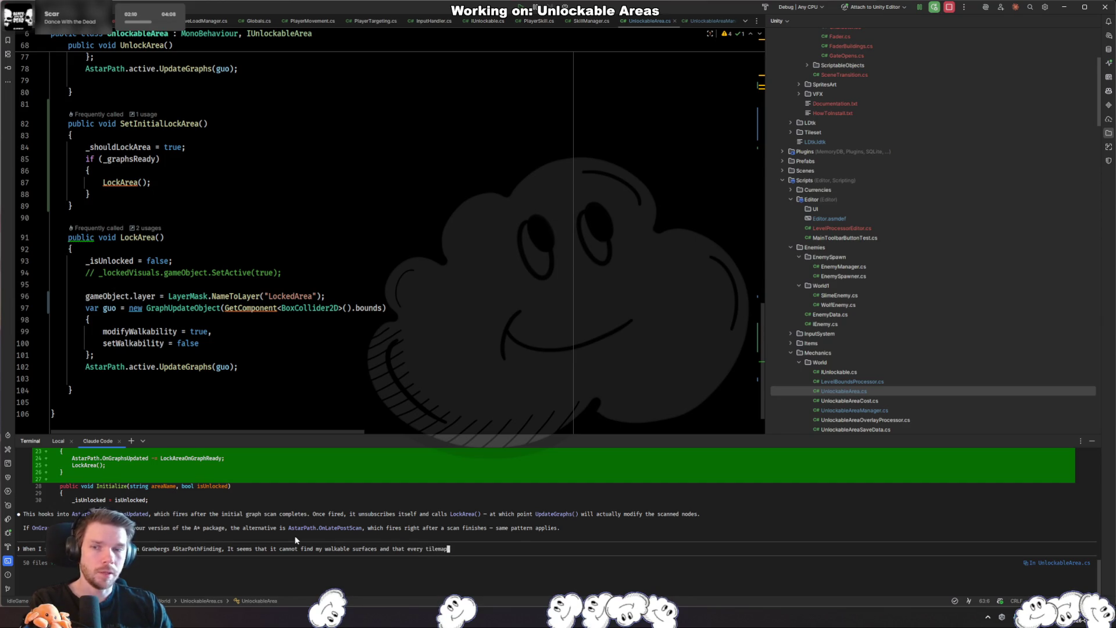
text( is offset by )
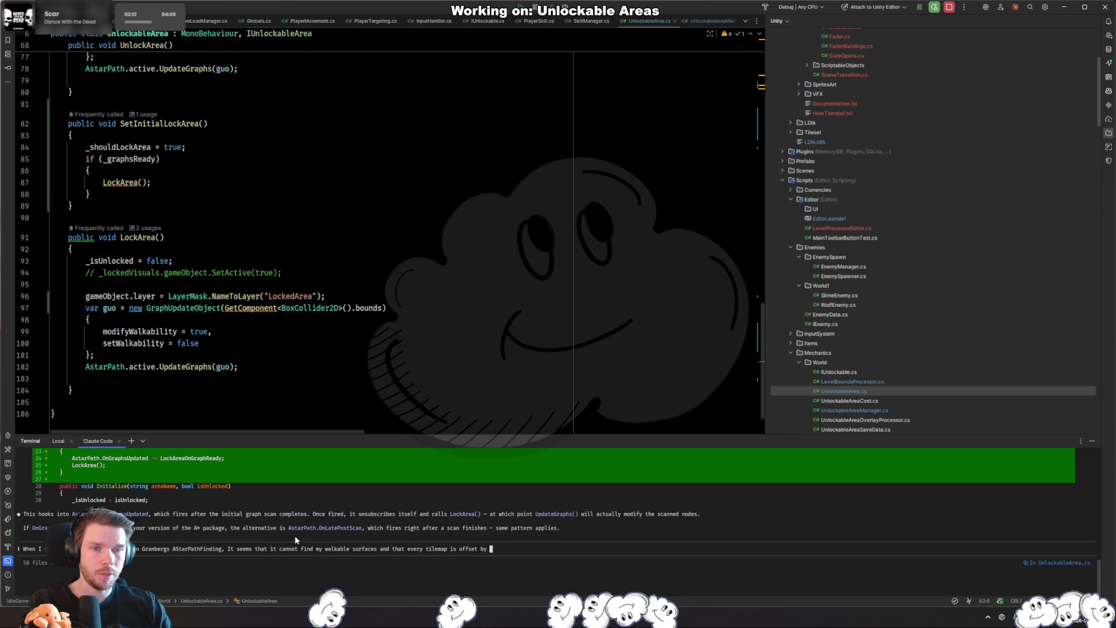
text(quite a lot)
key(Left)
key(Left)
key(Left)
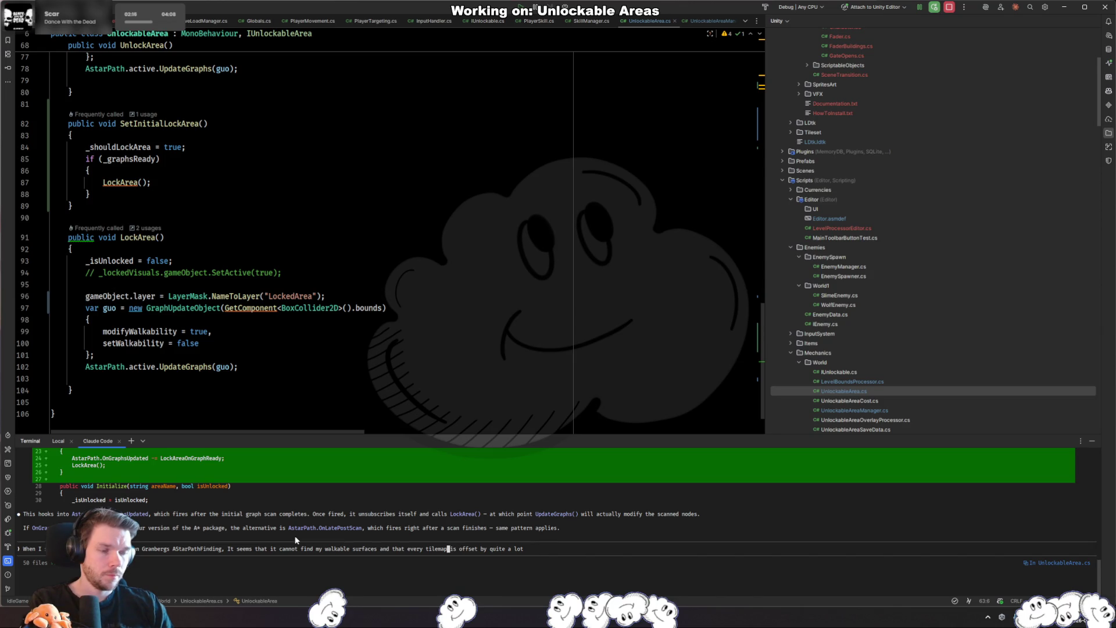
text(collider)
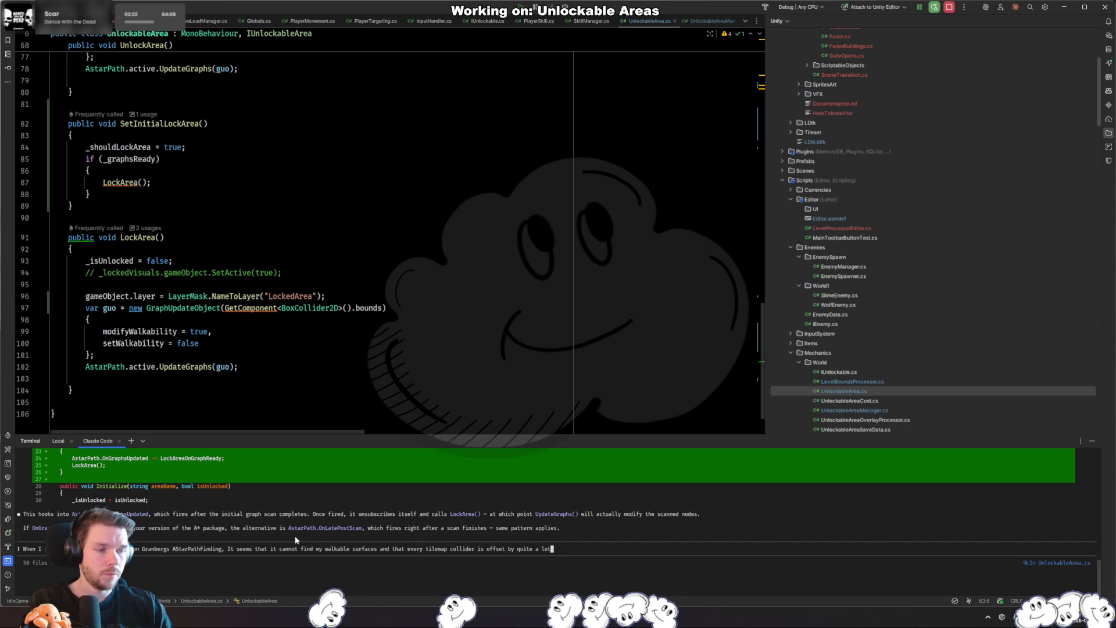
text( is offset by quite a lot, w)
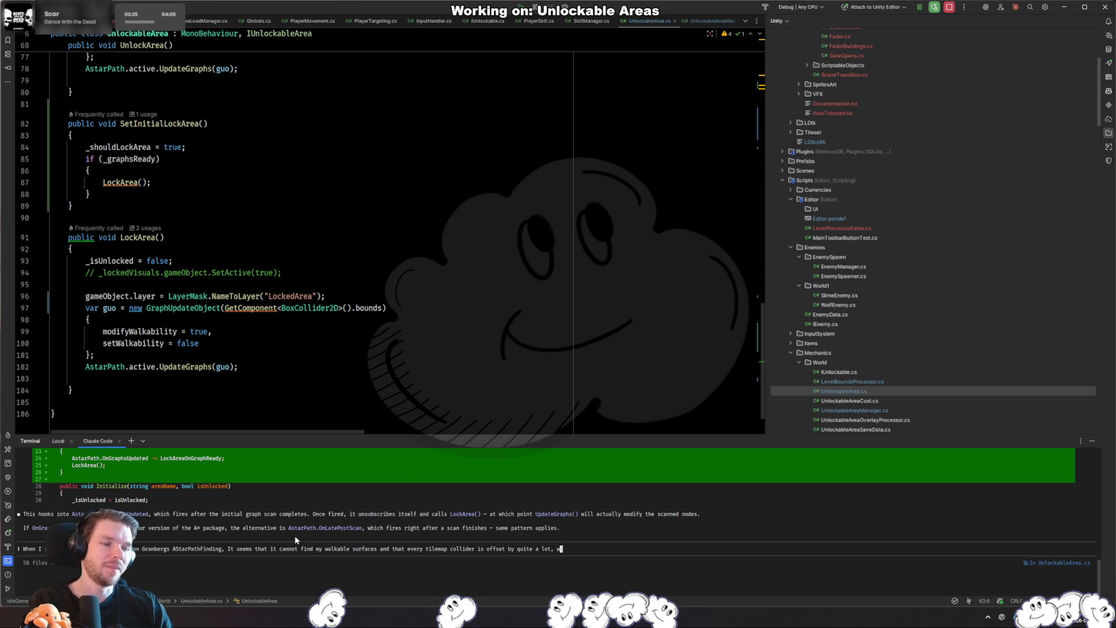
text(ha)
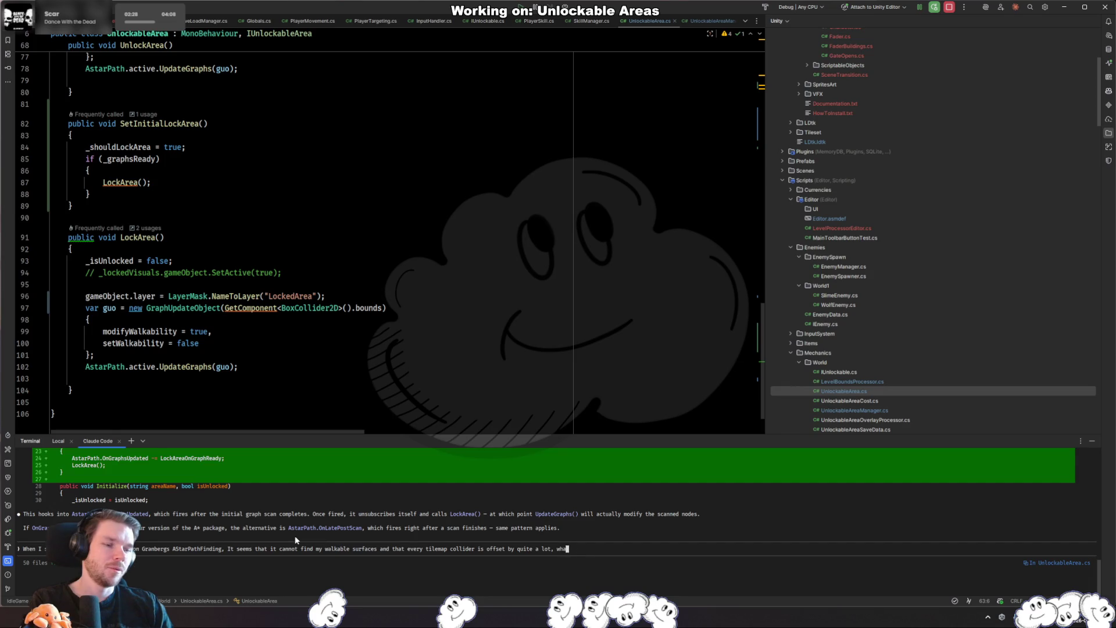
text(t could be wrong?)
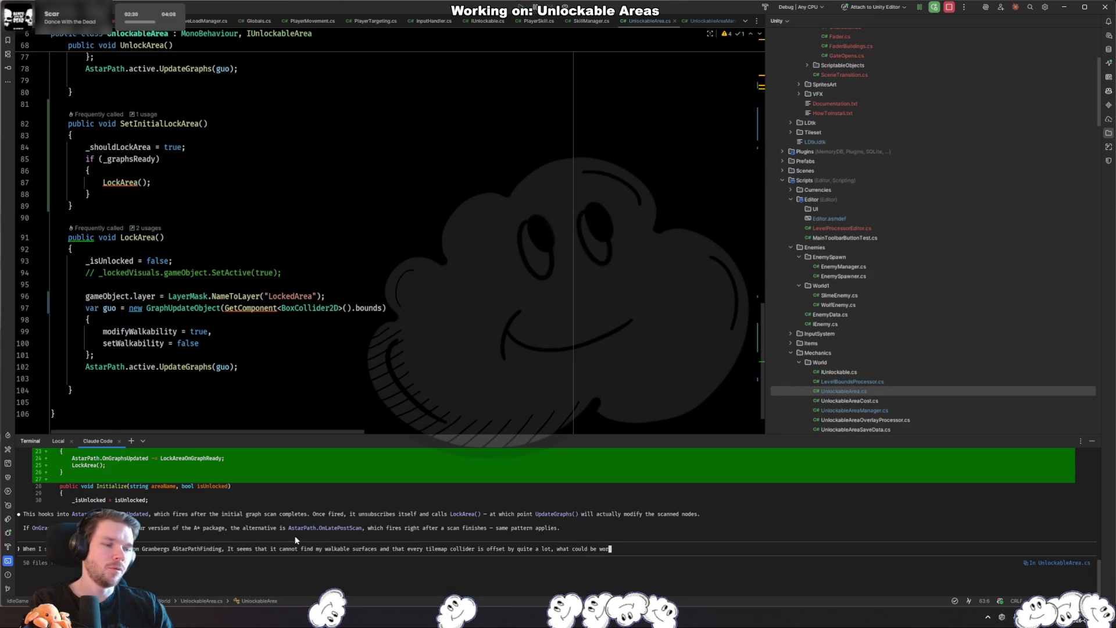
key(Return)
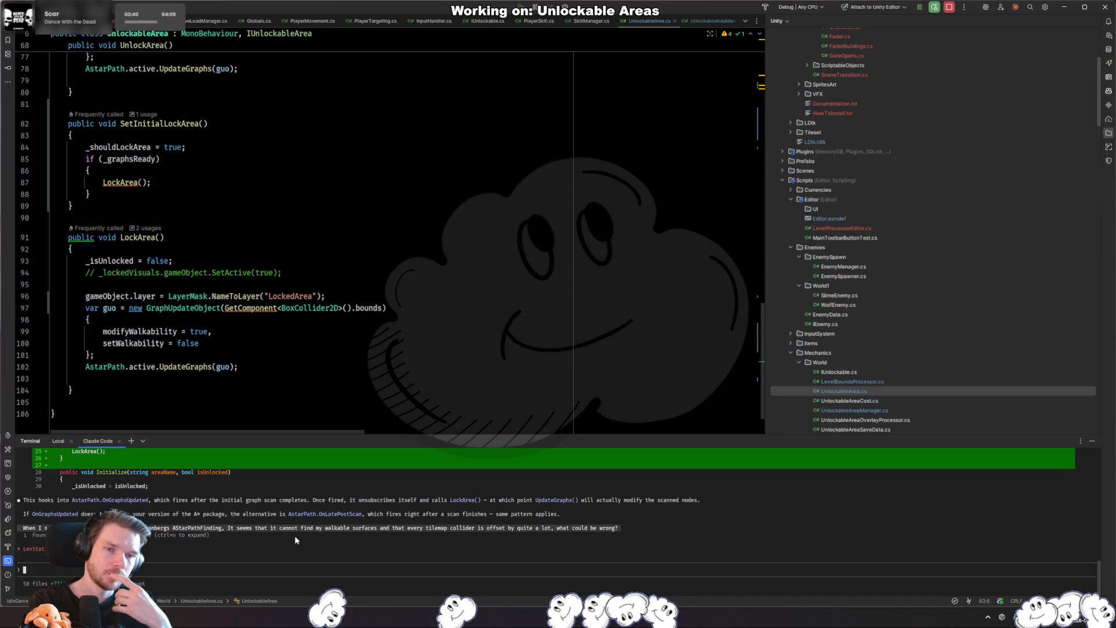
key(alt+Tab)
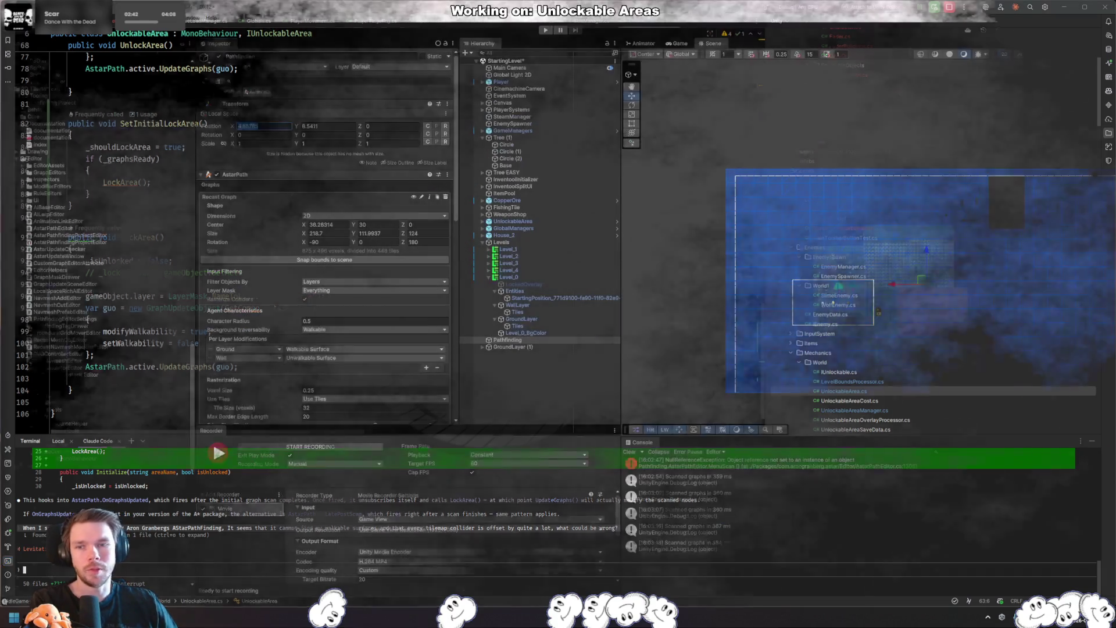
- Set the recast graph's Z rotation to 0 and centre Z to 0, then rescan
click(259, 128)
key(Tab)
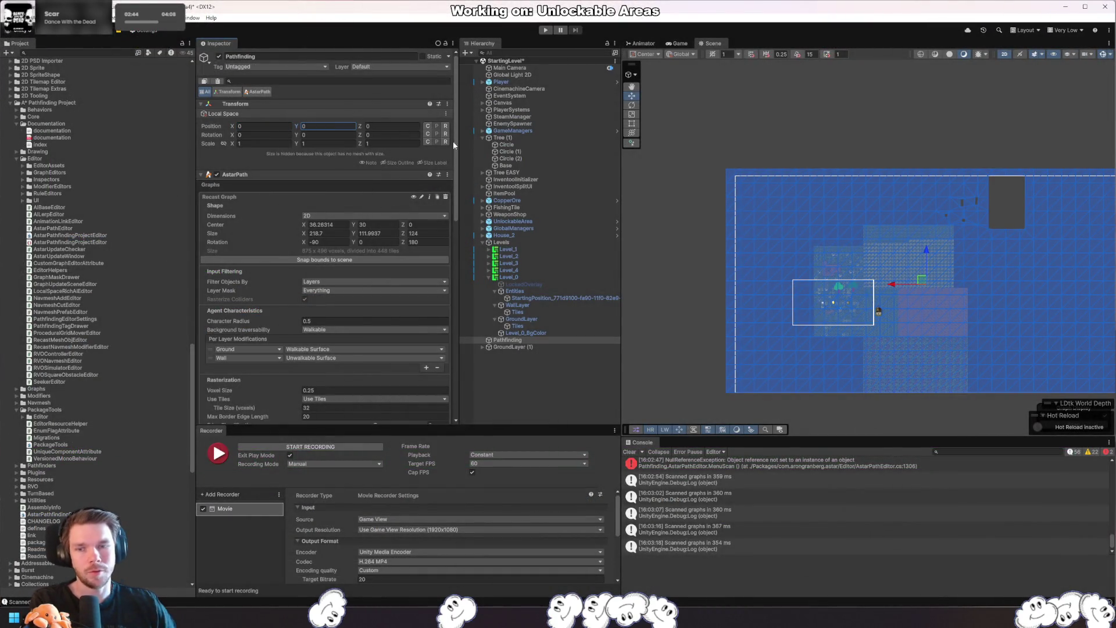
drag(960, 237, 958, 213)
drag(1010, 249, 955, 236)
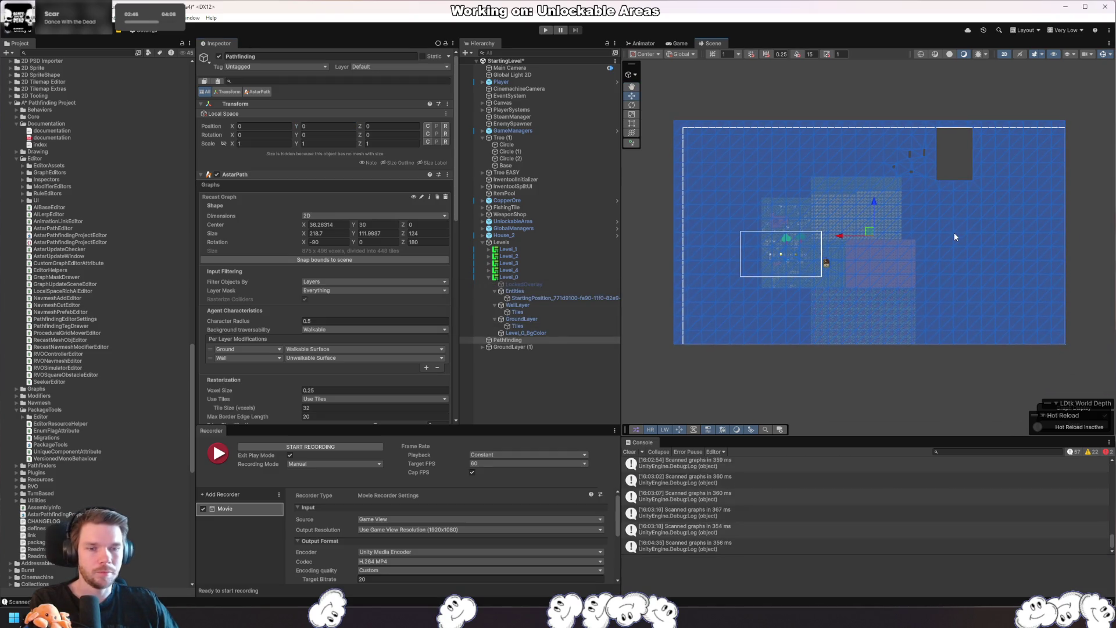
click(449, 242)
text(0)
mouse_move(917, 299)
mouse_down()
mouse_move(902, 299)
mouse_move(944, 324)
mouse_up()
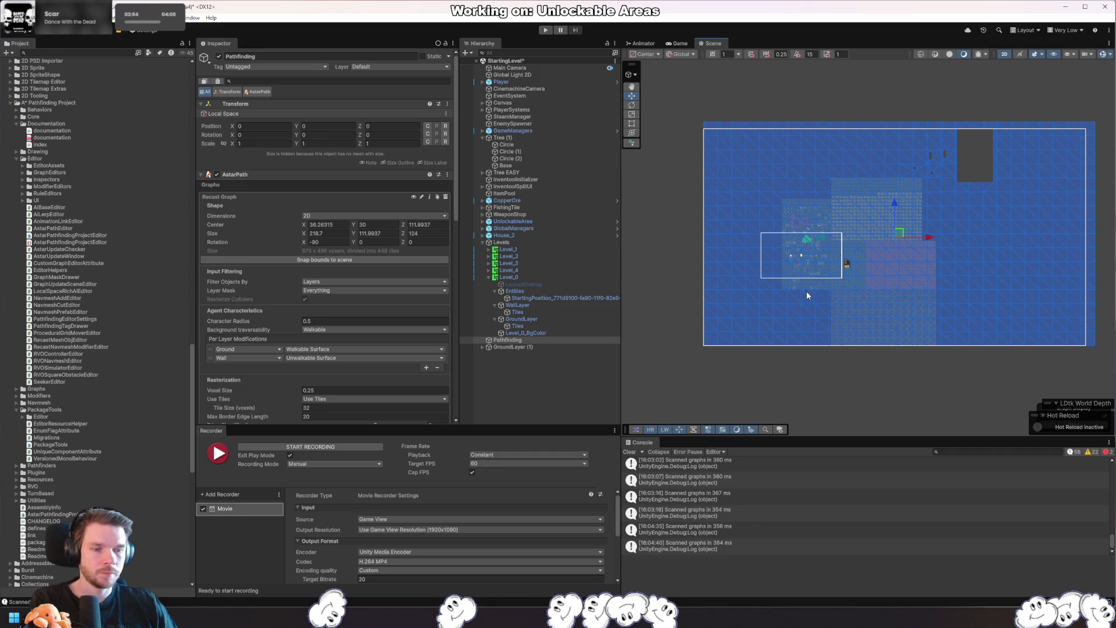
click(441, 225)
text(0)
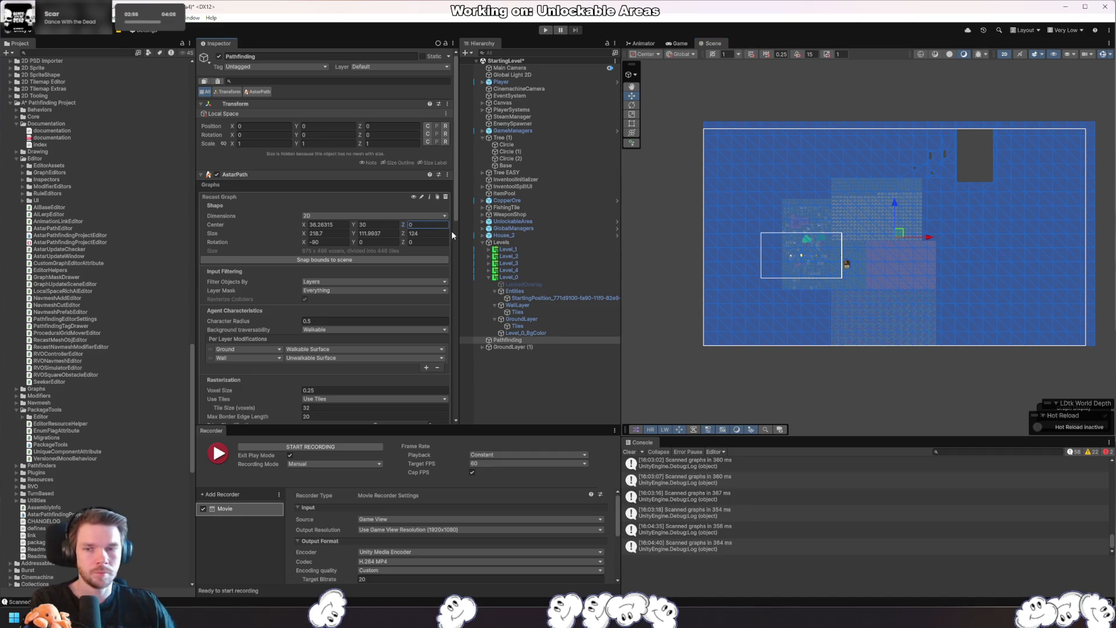
key(Return)
- Try lowering centre Y, revert it to 30, and collapse the recast graph settings
mouse_move(352, 224)
mouse_down()
mouse_move(340, 231)
mouse_move(474, 234)
mouse_up()
key(ctrl+z)
click(403, 232)
text(153.2)
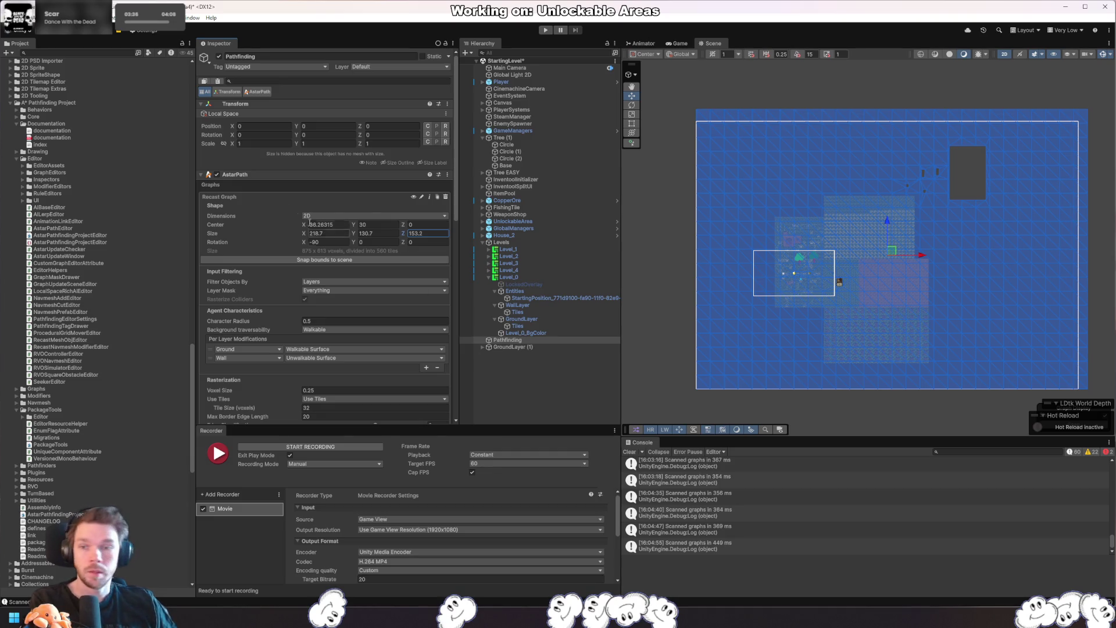
click(446, 199)
- Remove the recast graph and add a Grid Graph with 2D enabled
click(446, 197)
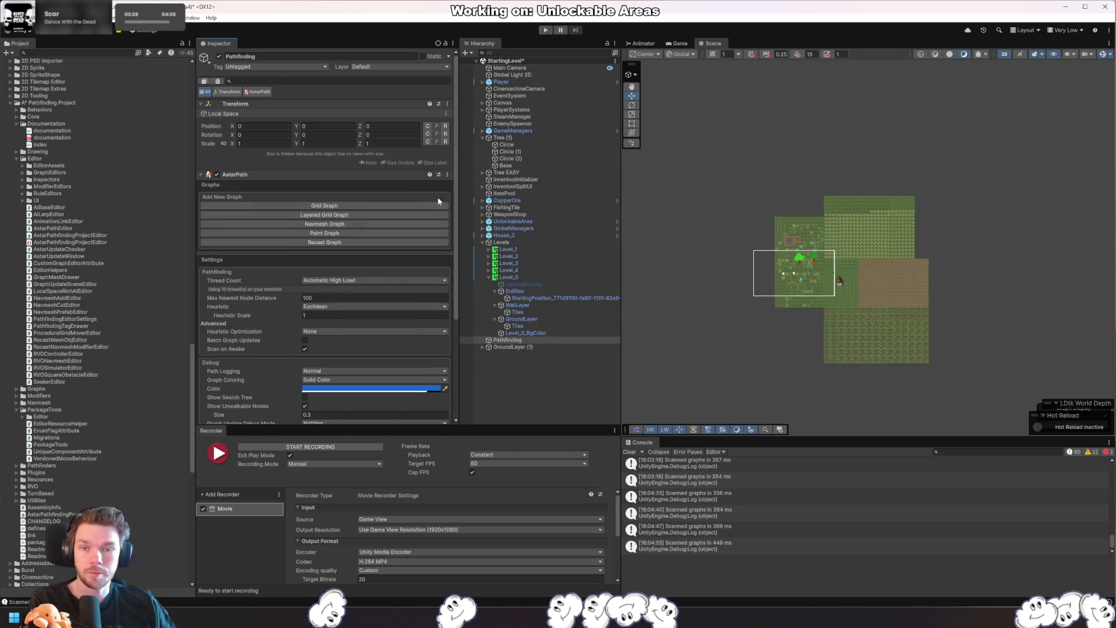
click(340, 207)
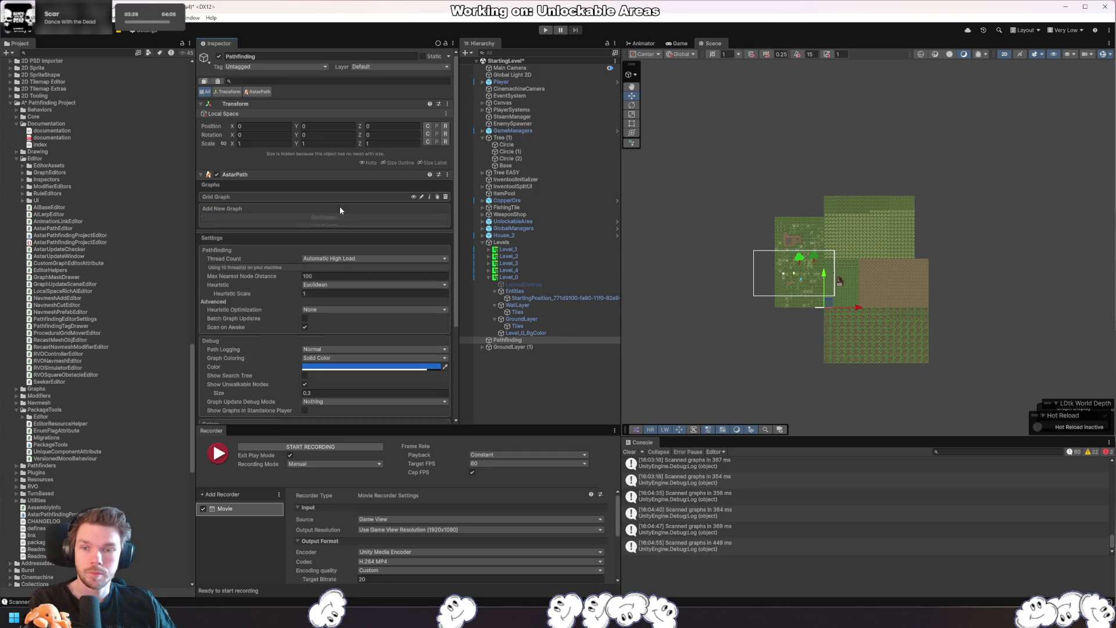
click(255, 197)
scroll(266, 213, down, 2)
click(305, 167)
click(333, 176)
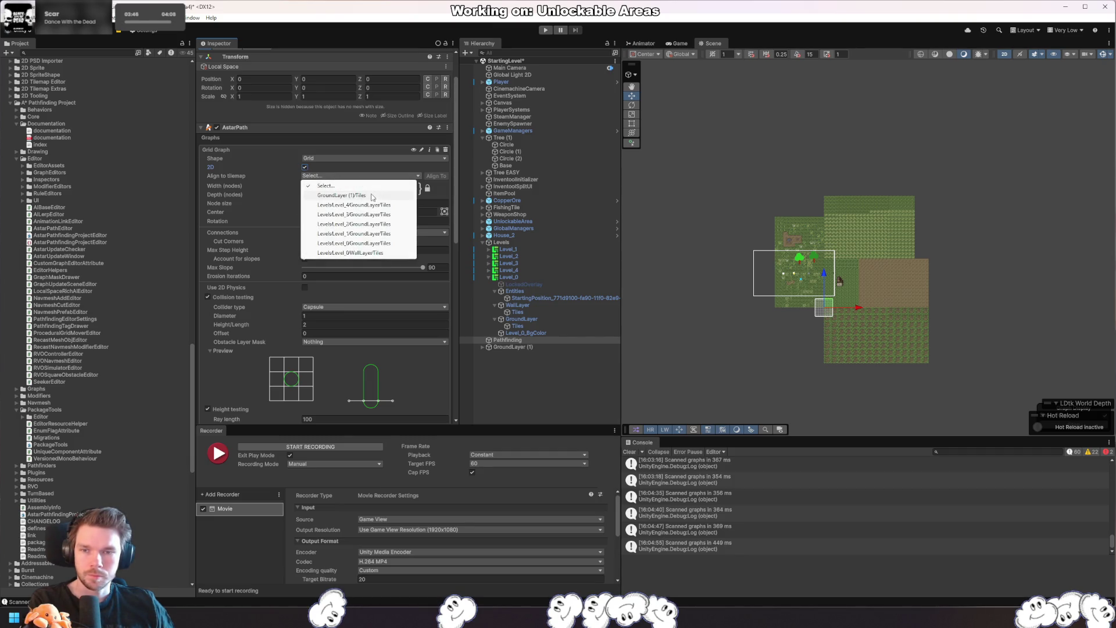
click(519, 346)
- Delete the stray GroundLayer (1) object and reselect the Pathfinding object
click(519, 348)
key(Delete)
click(516, 249)
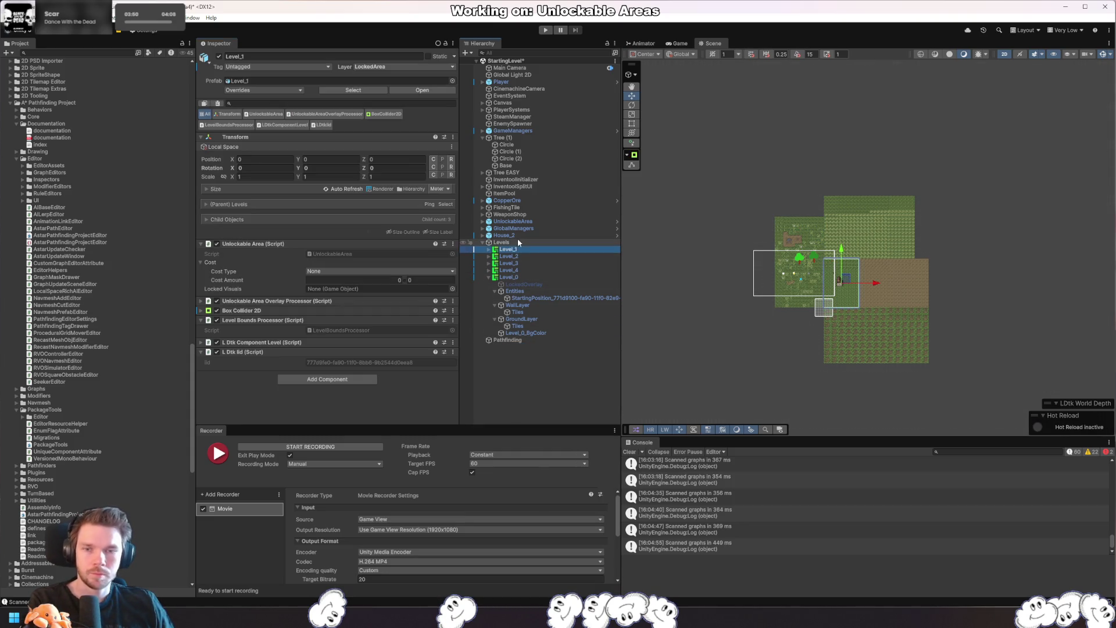
click(507, 339)
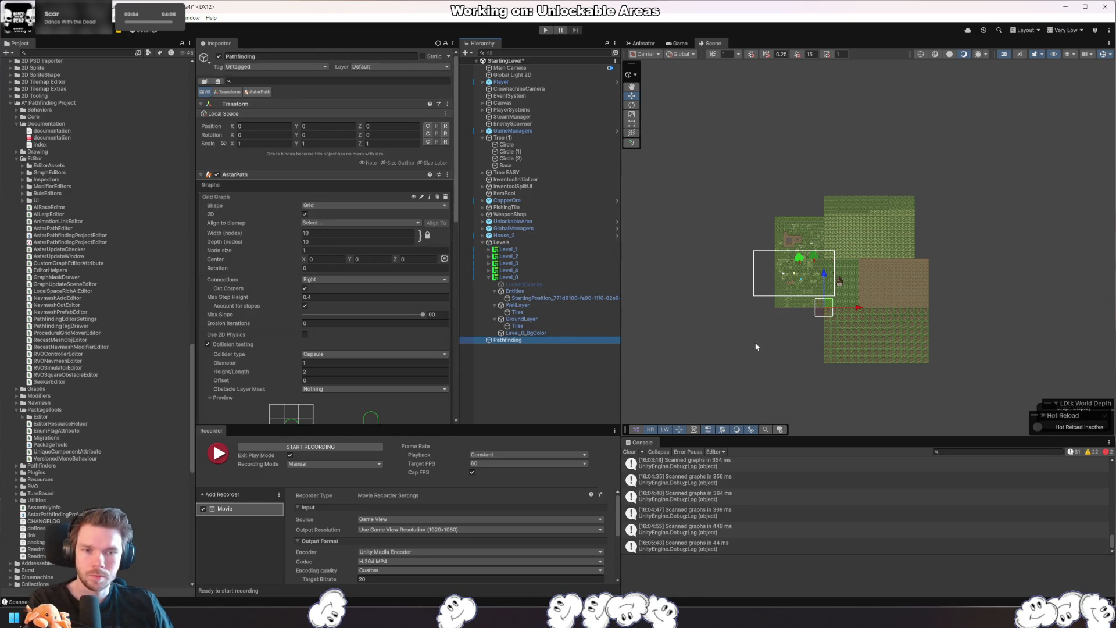
scroll(800, 330, up, 5)
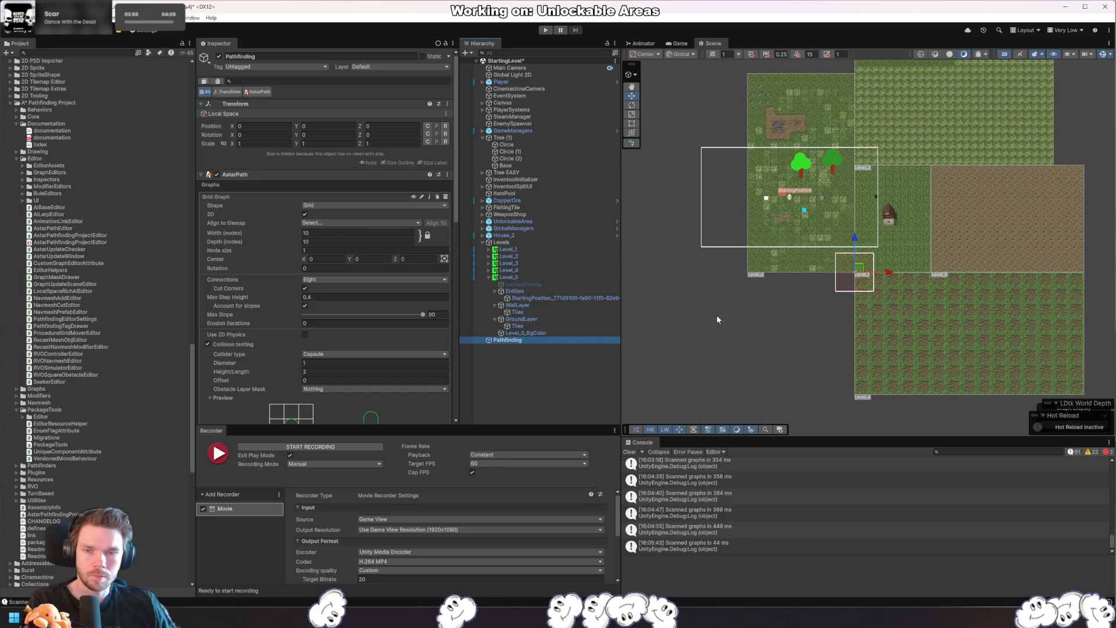
click(318, 223)
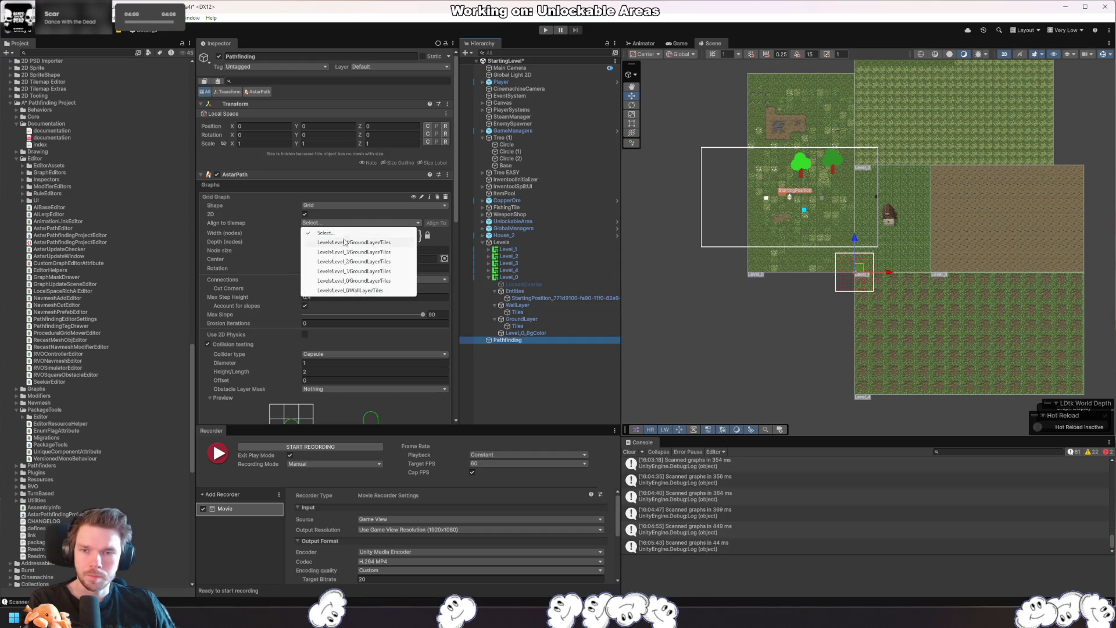
- Align the grid graph to Level_4's GroundLayer tiles, rescan, then clear the alignment
click(353, 245)
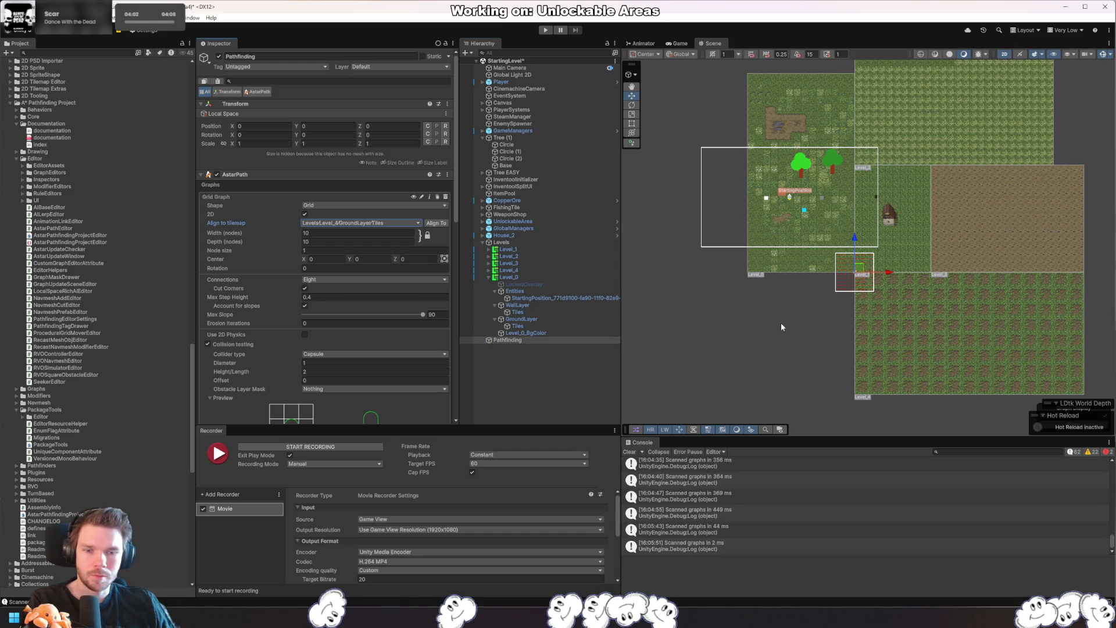
click(434, 223)
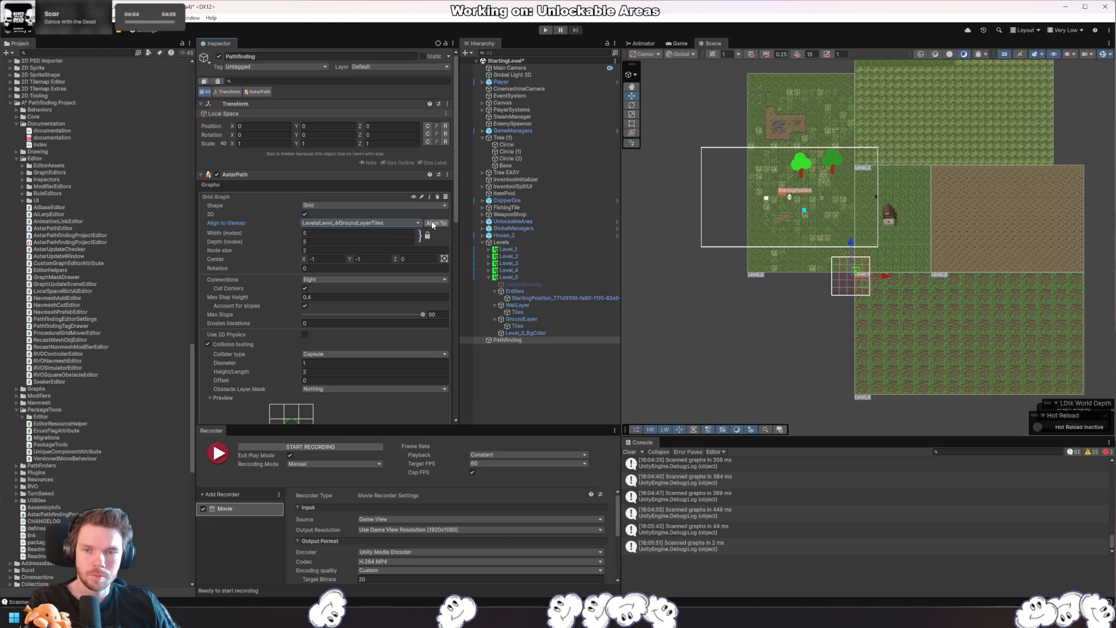
click(433, 224)
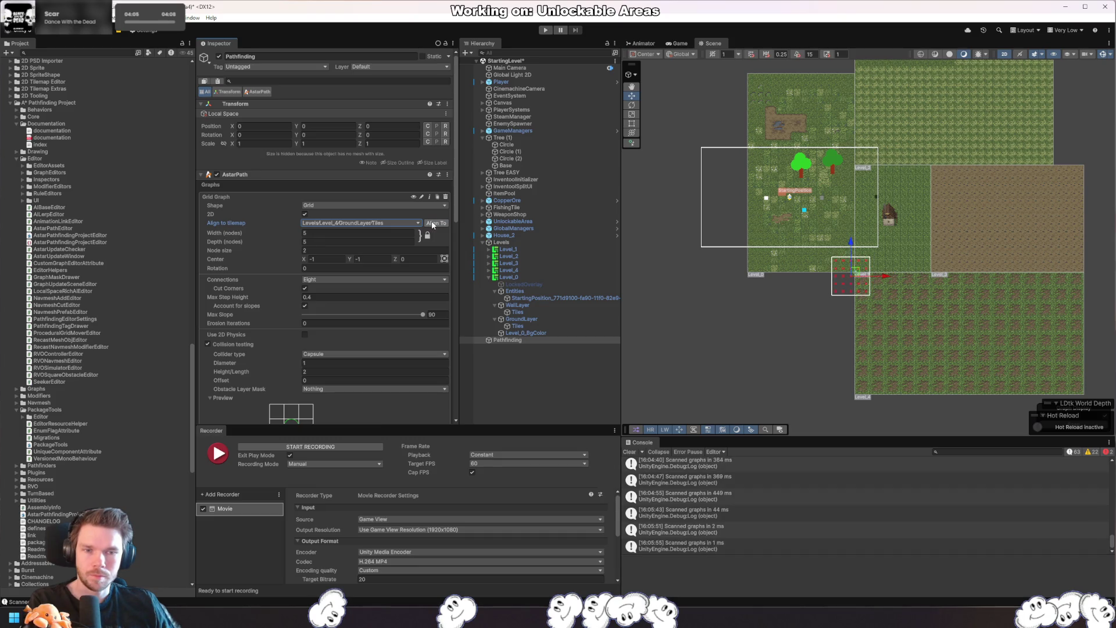
click(342, 223)
click(344, 232)
- Set the grid graph width and depth to 100 nodes
double_click(318, 233)
text(11)
key(Return)
text(100)
key(Tab)
text(100)
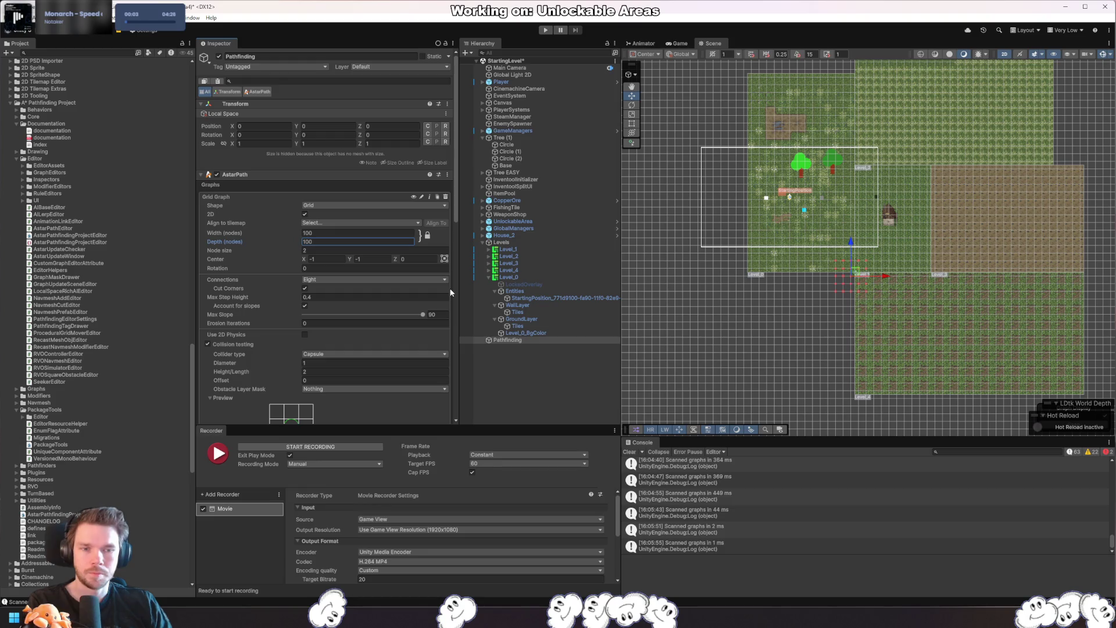
mouse_move(913, 251)
mouse_down()
mouse_move(871, 281)
mouse_move(910, 297)
mouse_up()
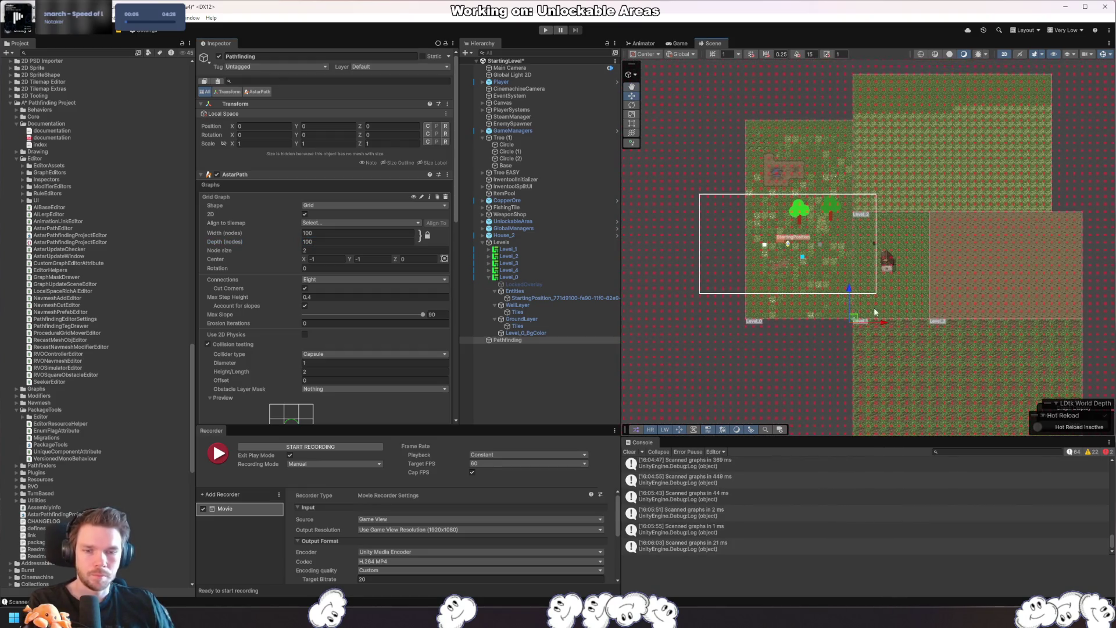
- Enable Use 2D Physics for the grid graph's collision testing
scroll(347, 320, down, 3)
scroll(347, 321, down, 2)
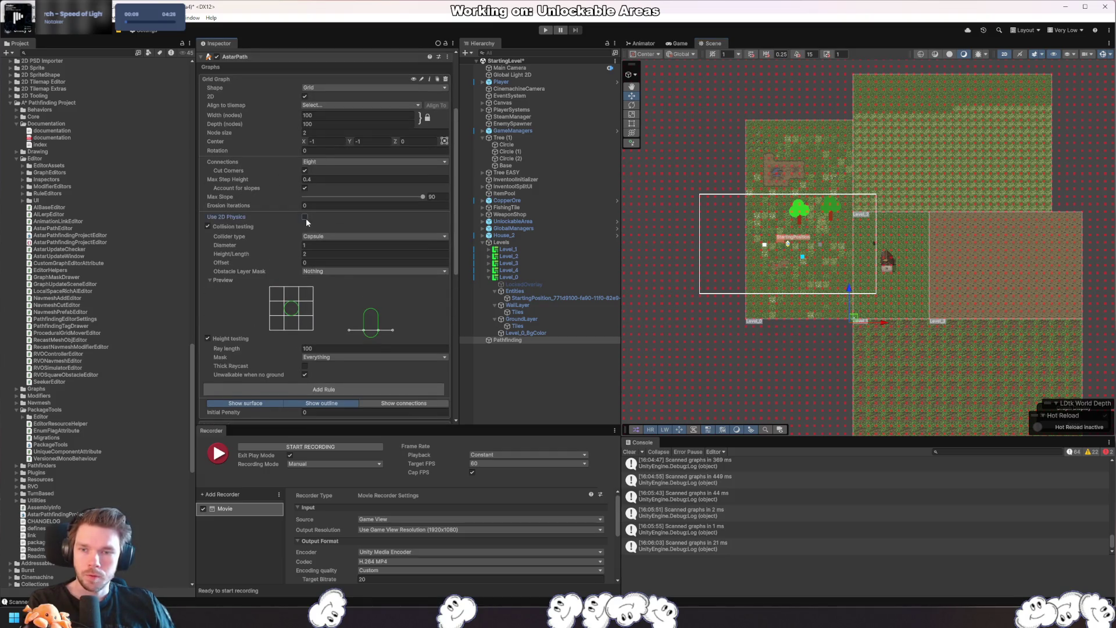
click(304, 217)
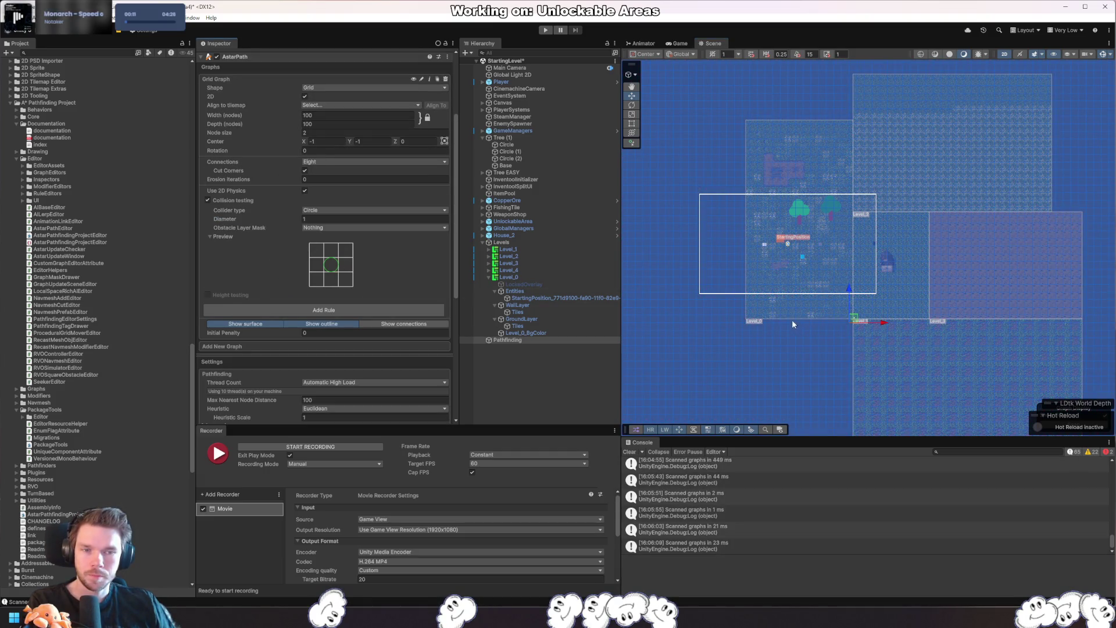
scroll(792, 319, down, 5)
scroll(800, 283, up, 4)
drag(782, 269, 777, 268)
click(310, 313)
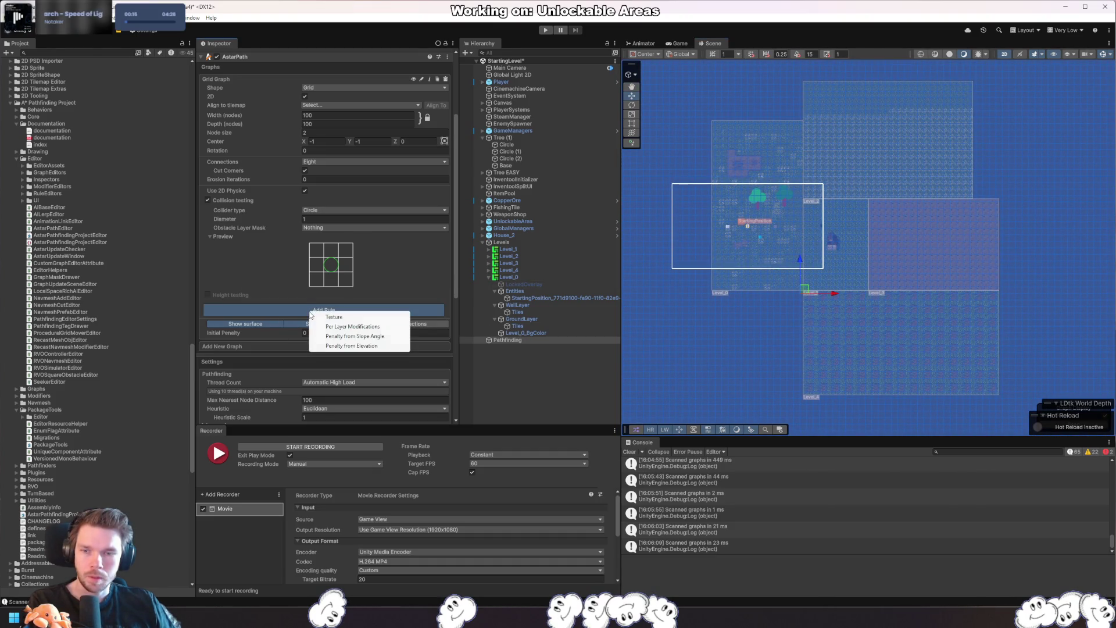
- Add a per-layer rule that sets the Ground layer to tag Basic Ground
click(388, 328)
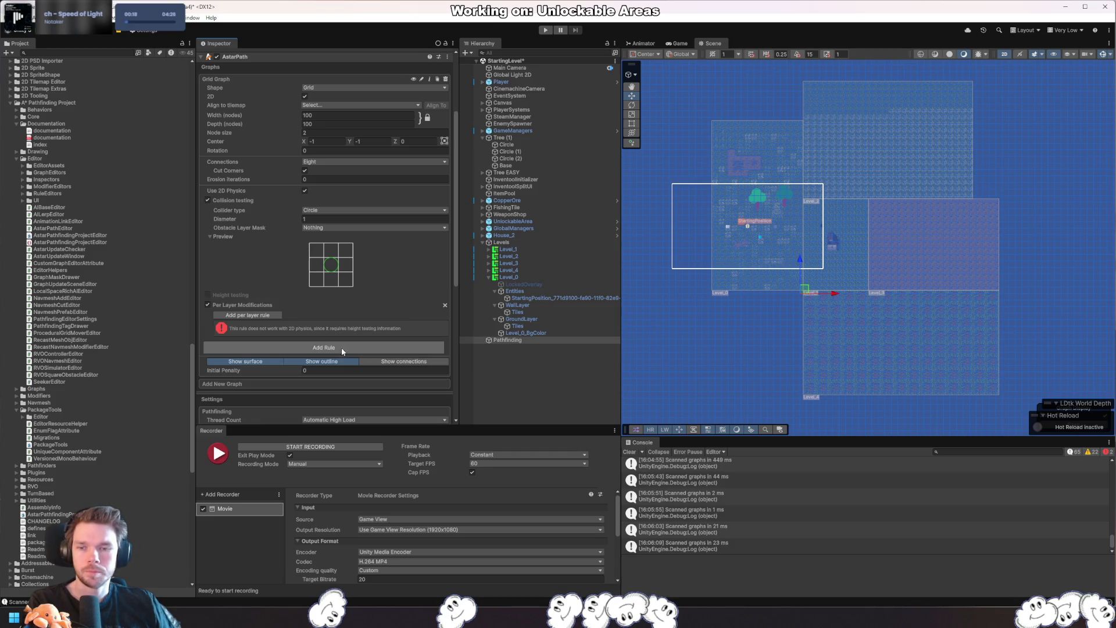
click(259, 315)
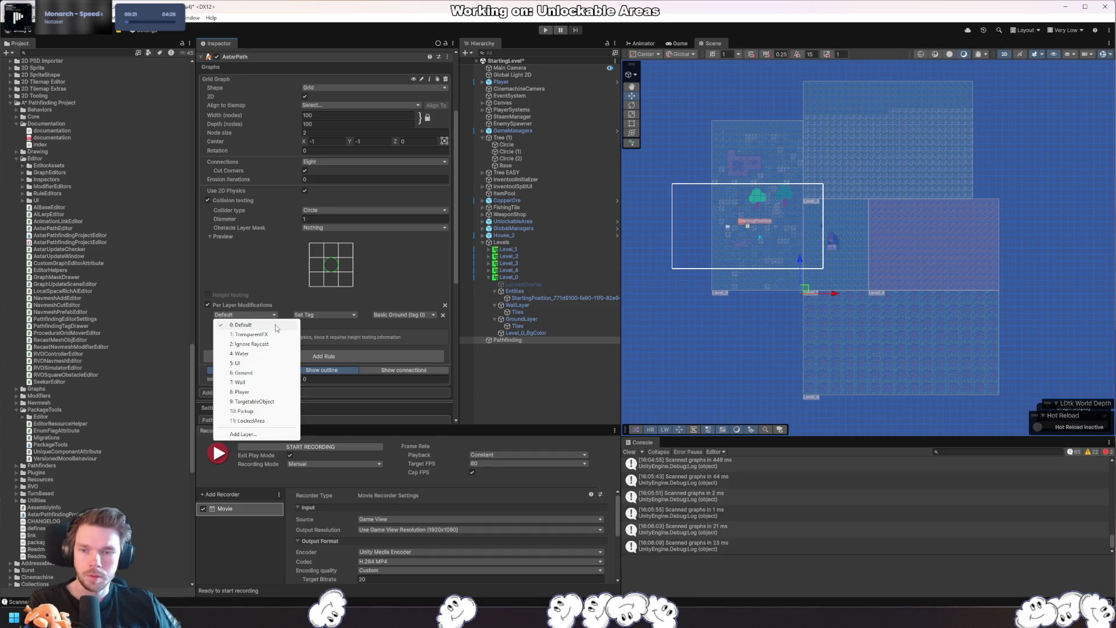
click(244, 372)
click(389, 316)
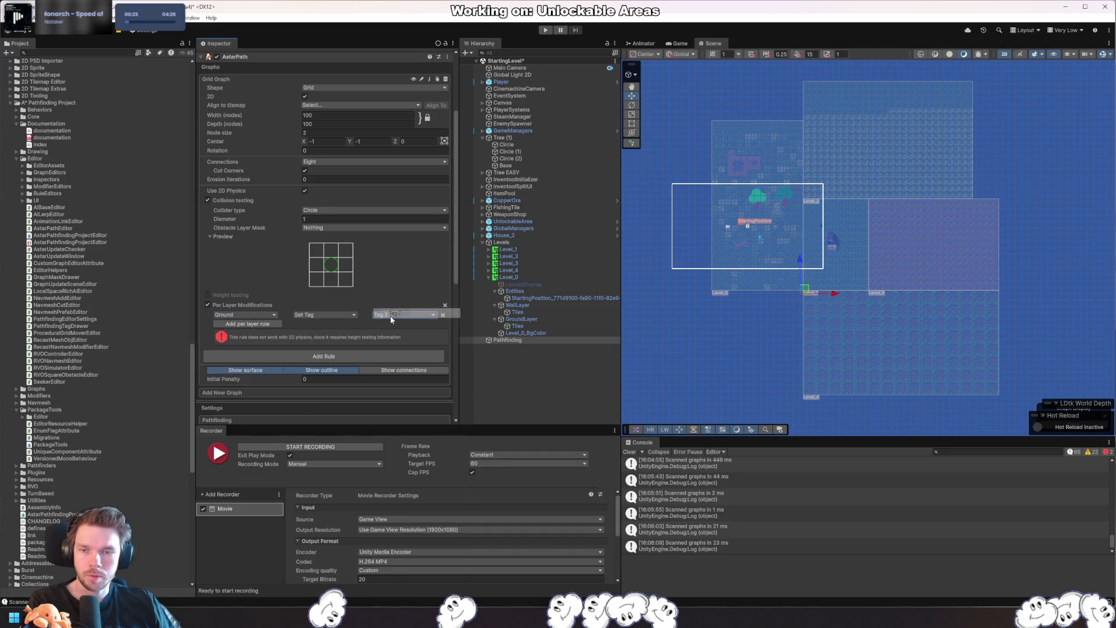
click(334, 317)
click(336, 319)
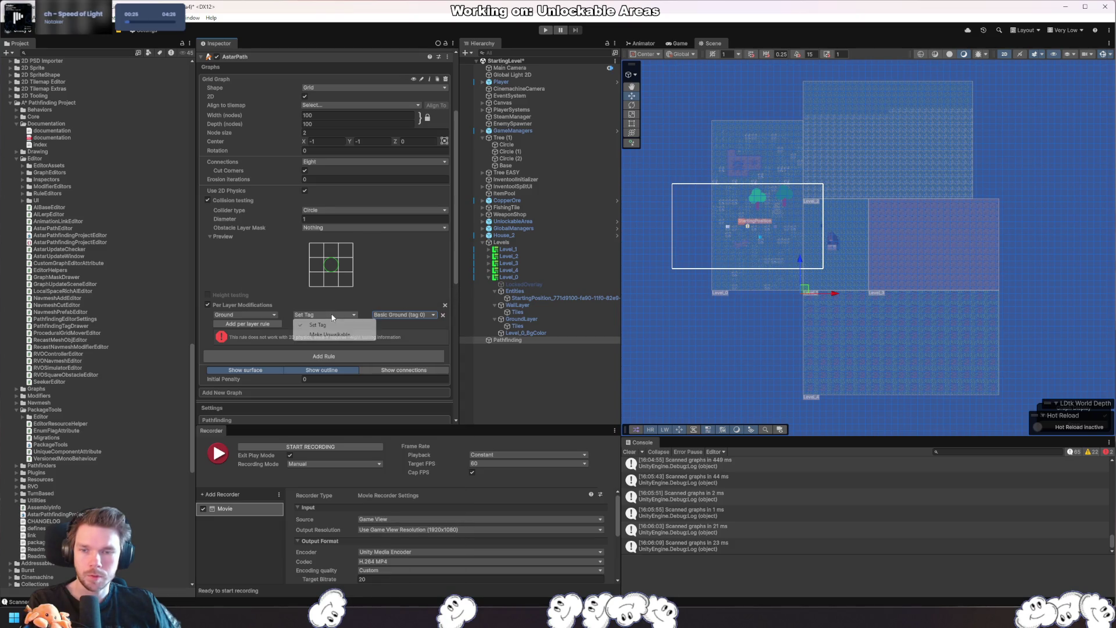
click(290, 329)
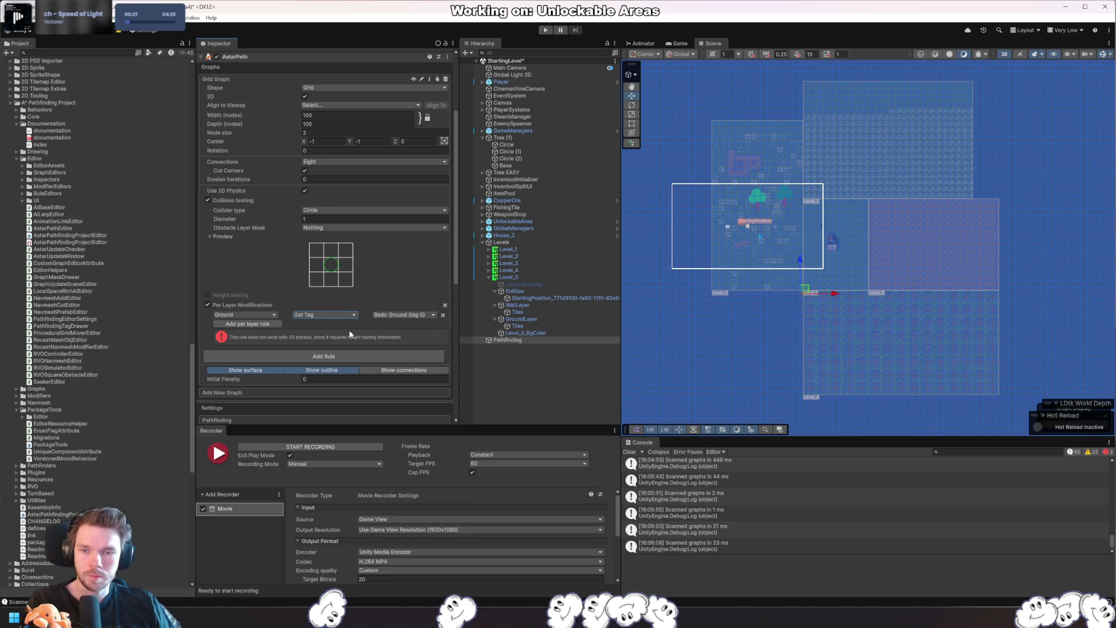
- Add a Wall layer rule set to Make Unwalkable, then remove that rule again
click(266, 332)
click(244, 323)
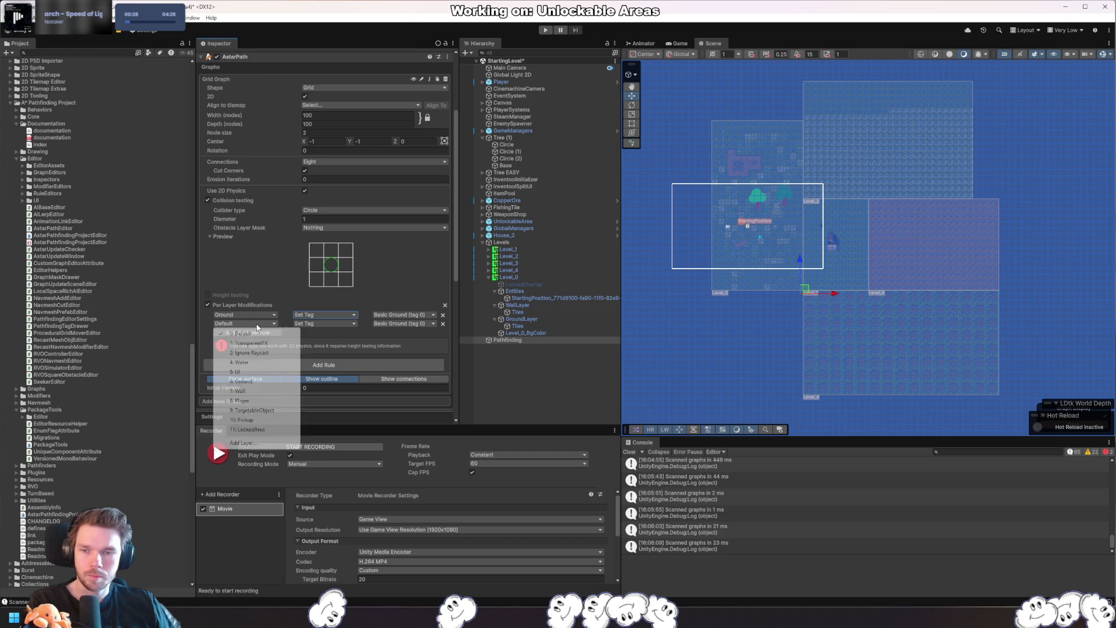
click(255, 390)
click(325, 323)
click(363, 343)
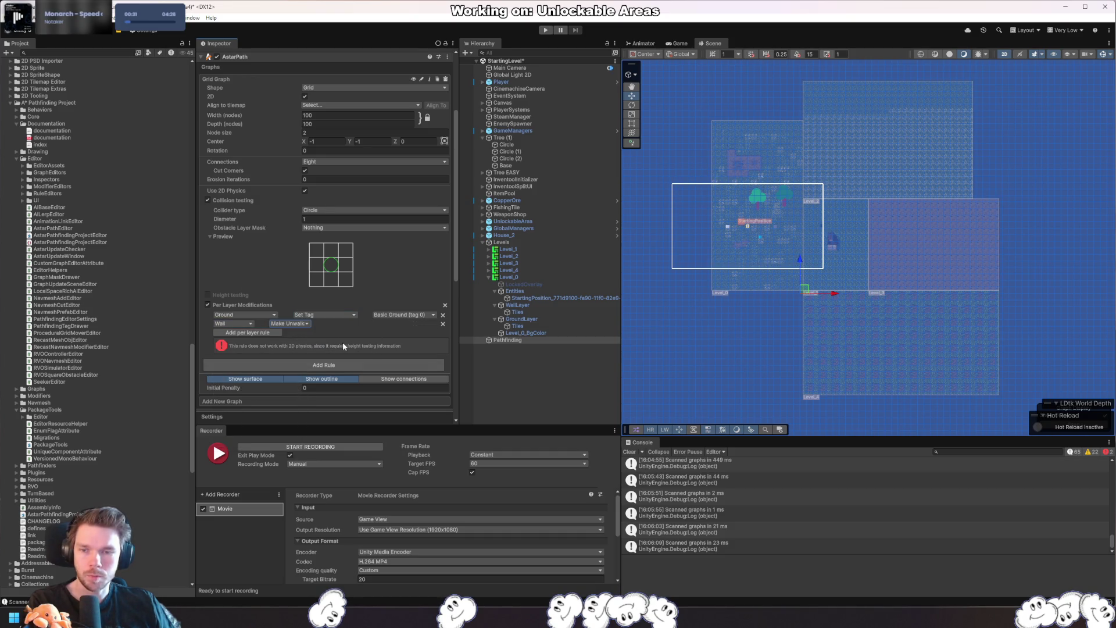
drag(938, 309, 953, 288)
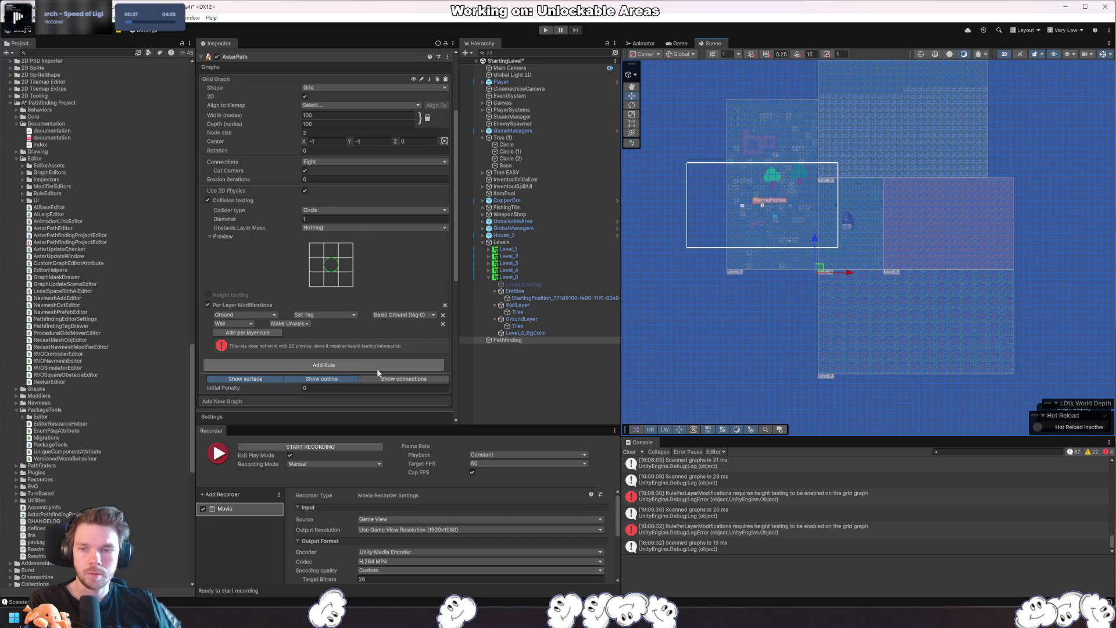
scroll(368, 337, up, 3)
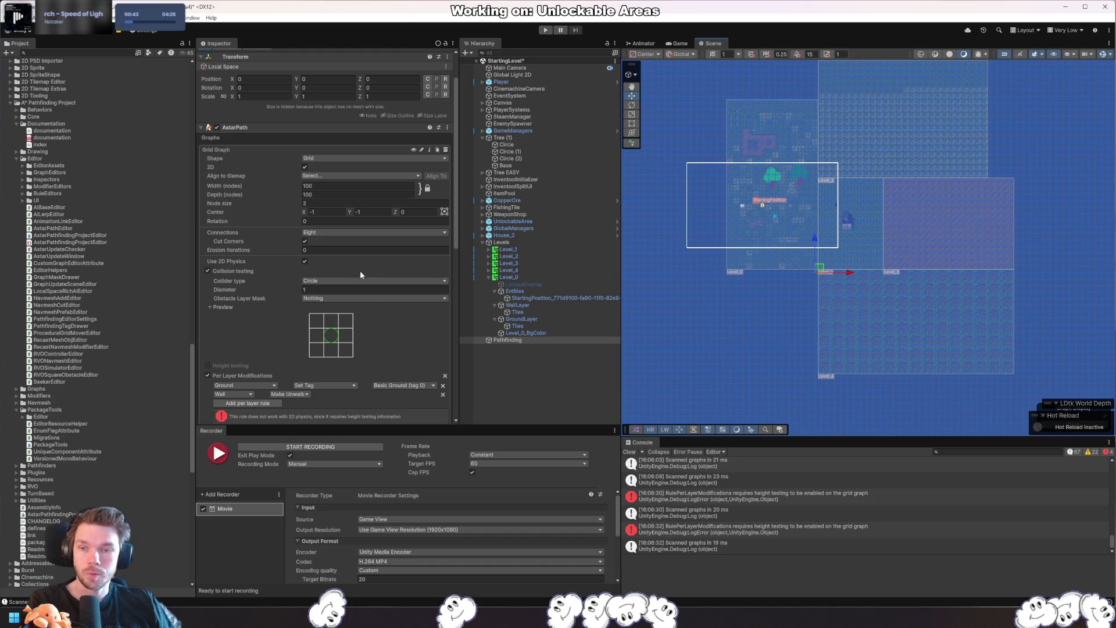
scroll(351, 264, down, 9)
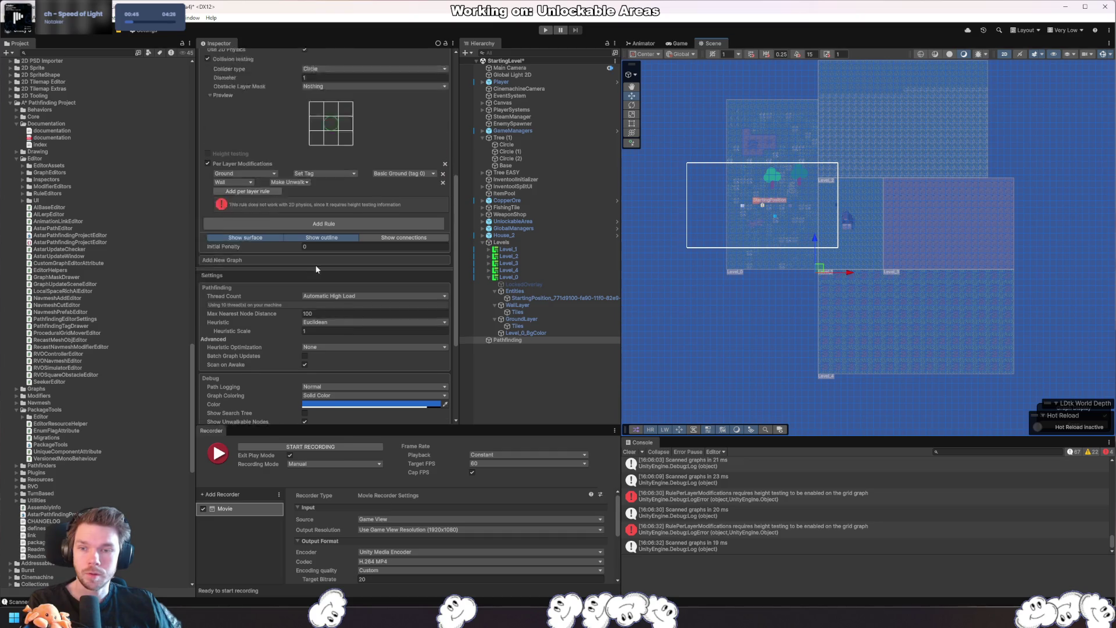
scroll(316, 269, up, 6)
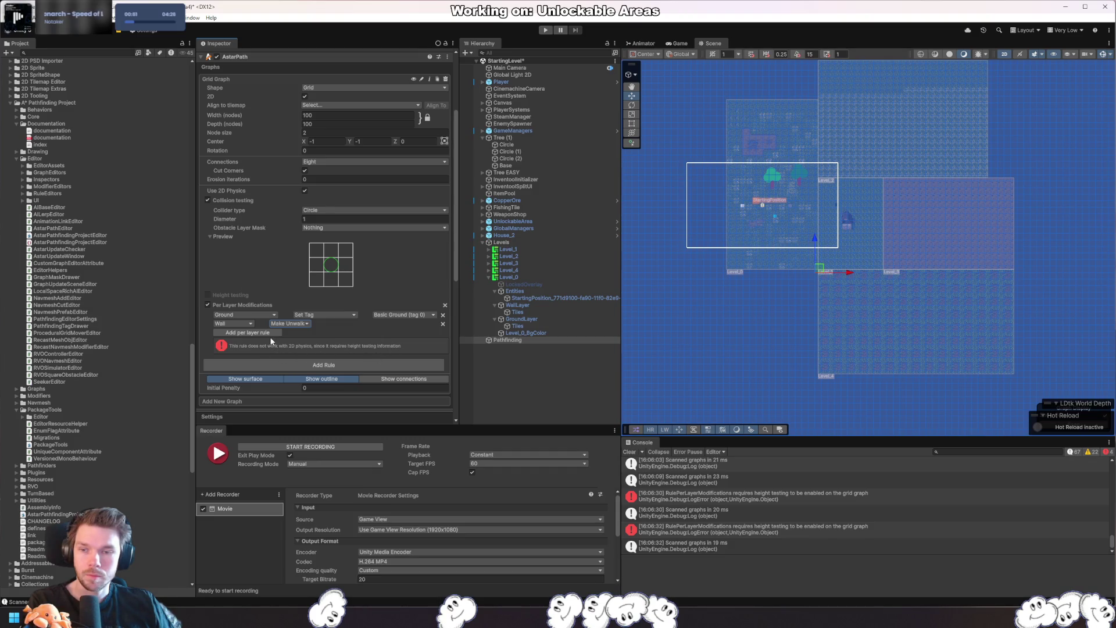
click(443, 325)
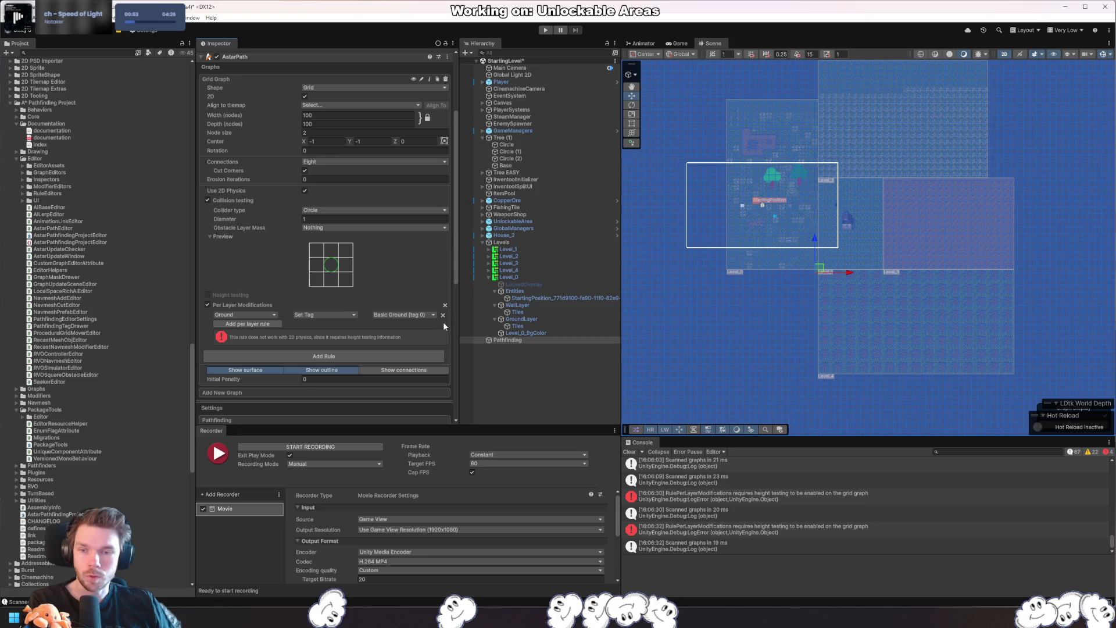
- Remove the Ground rule, disable Per Layer Modifications, and set Obstacle Layer Mask to Wall
click(445, 316)
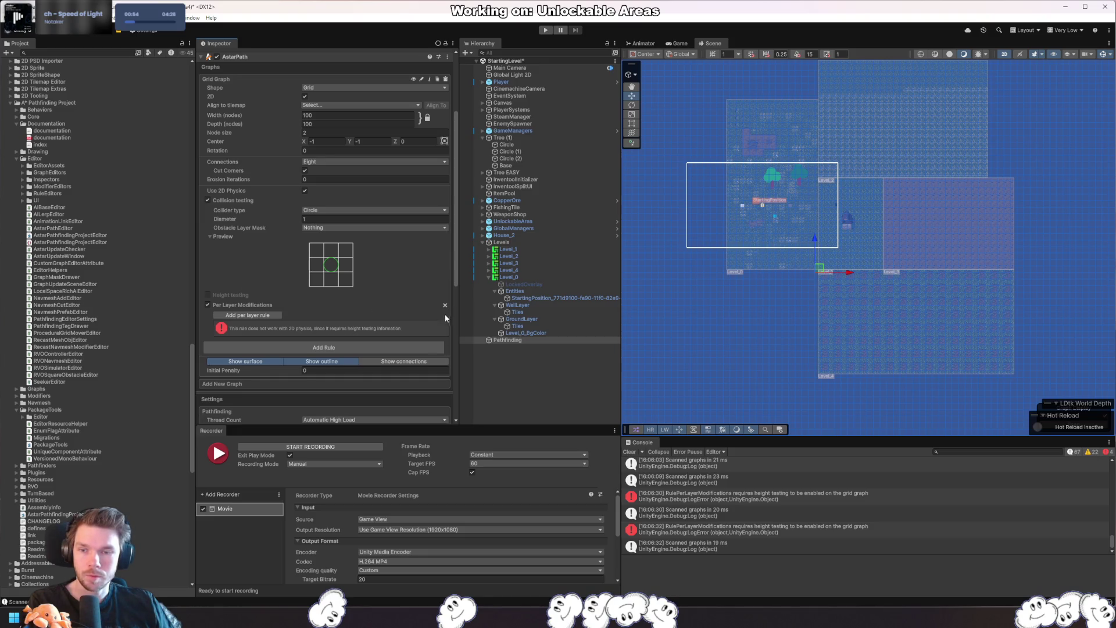
click(207, 305)
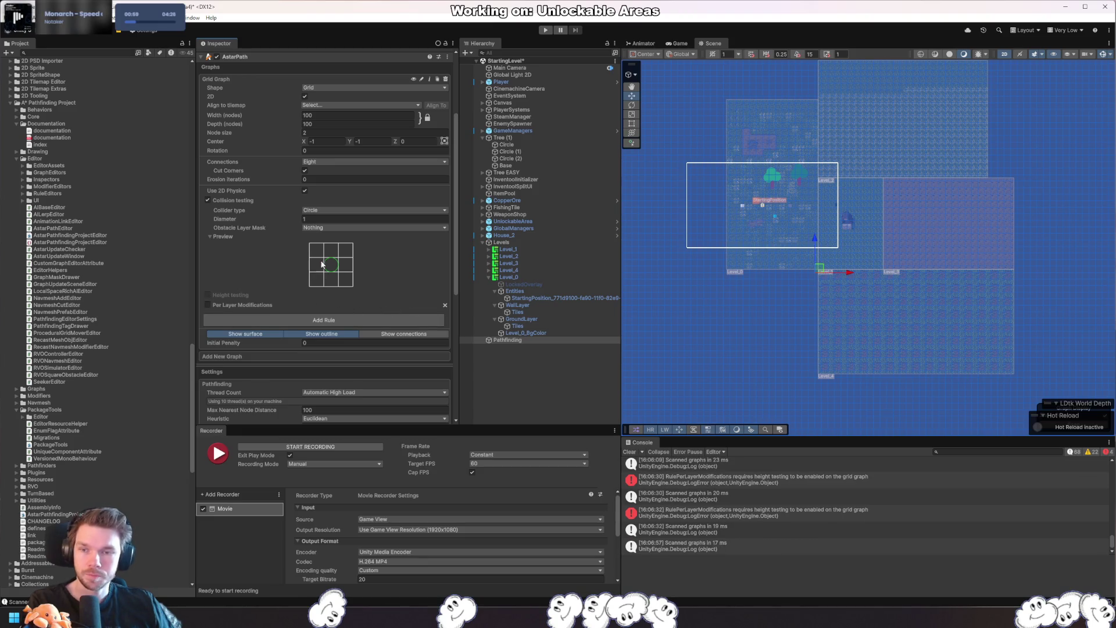
click(332, 227)
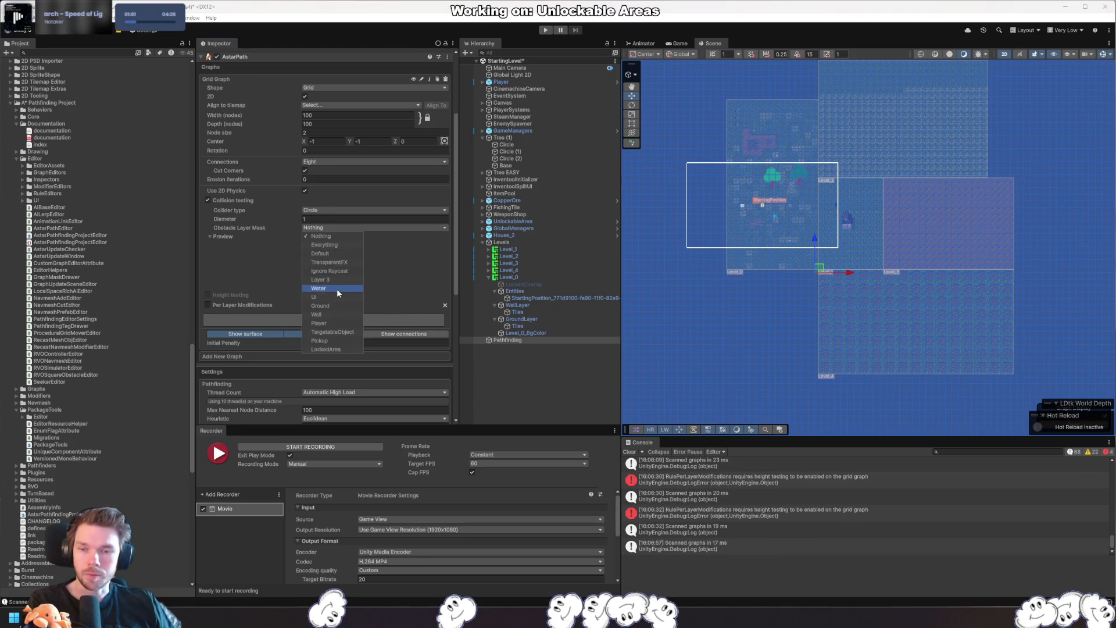
click(318, 314)
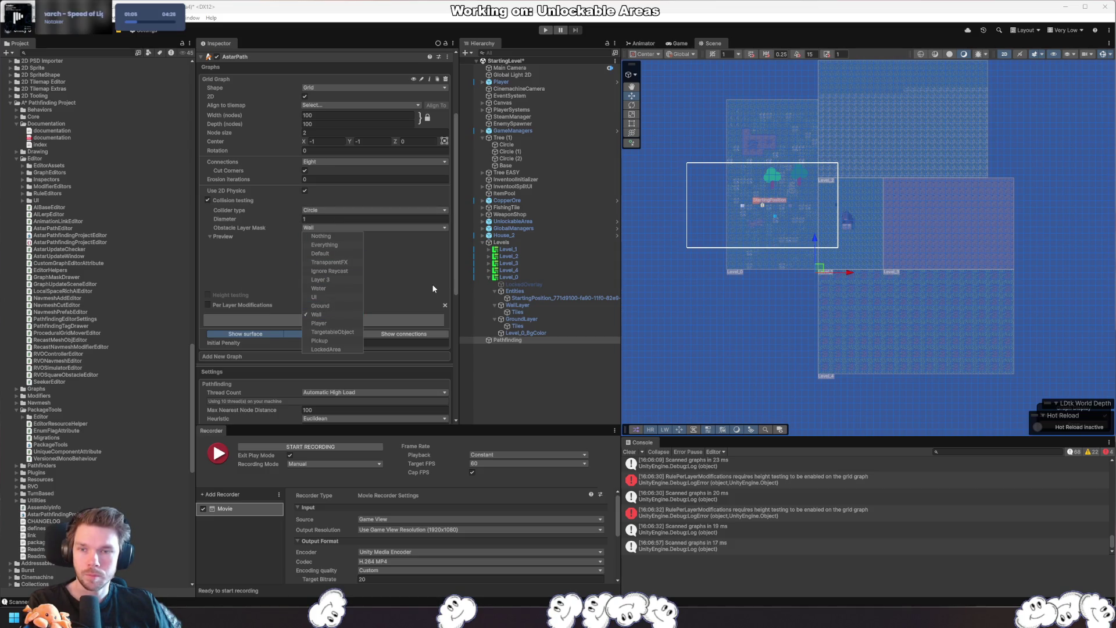
click(430, 284)
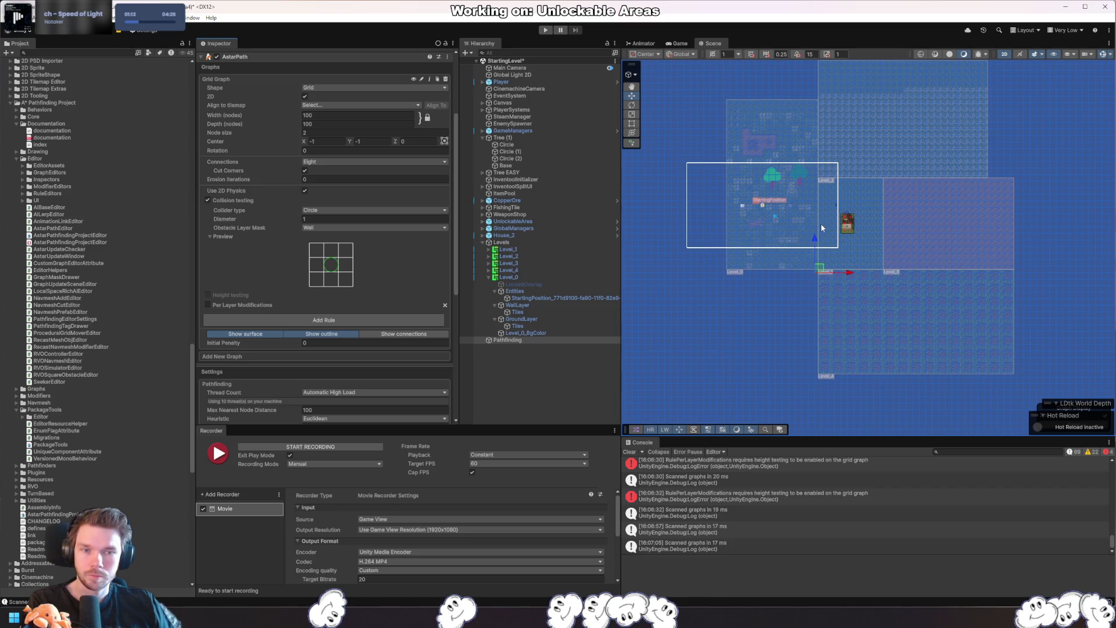
scroll(855, 222, up, 5)
scroll(889, 251, up, 4)
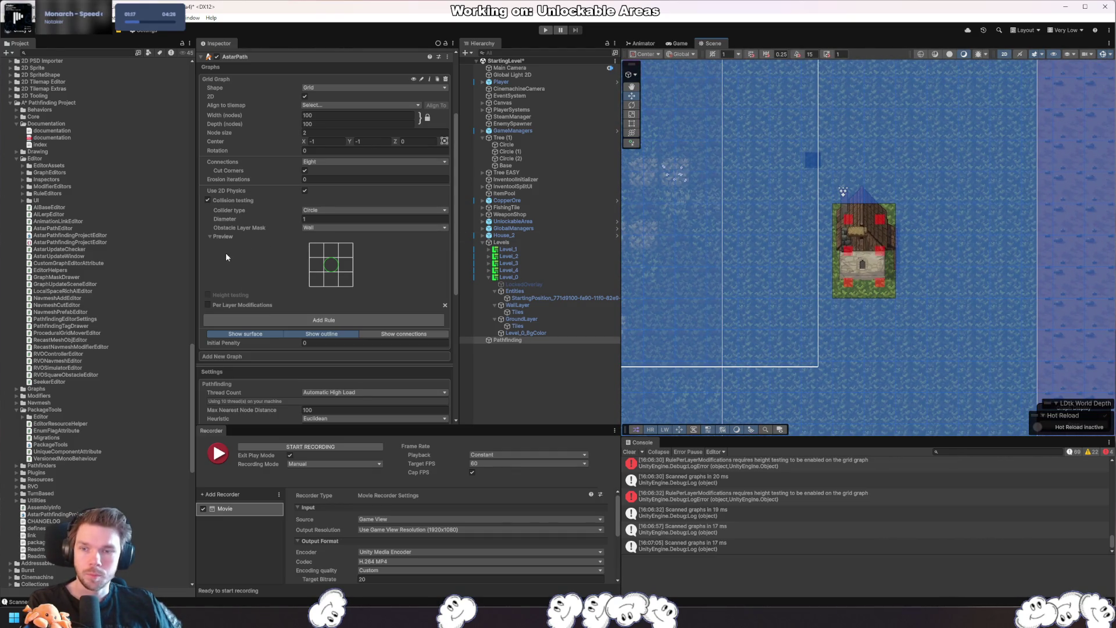
click(207, 200)
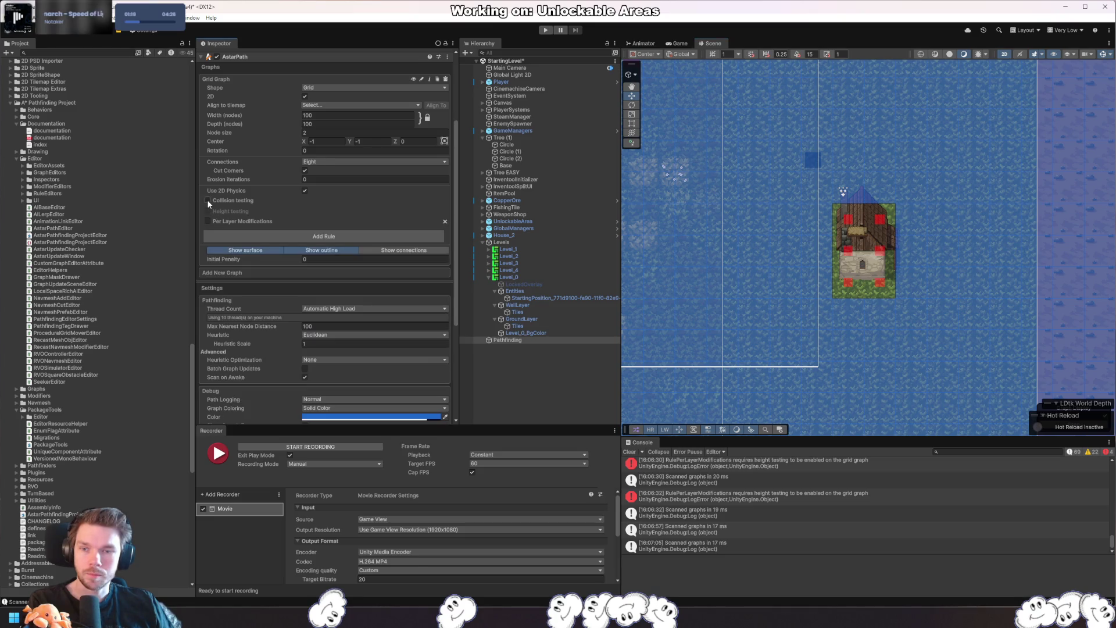
click(207, 200)
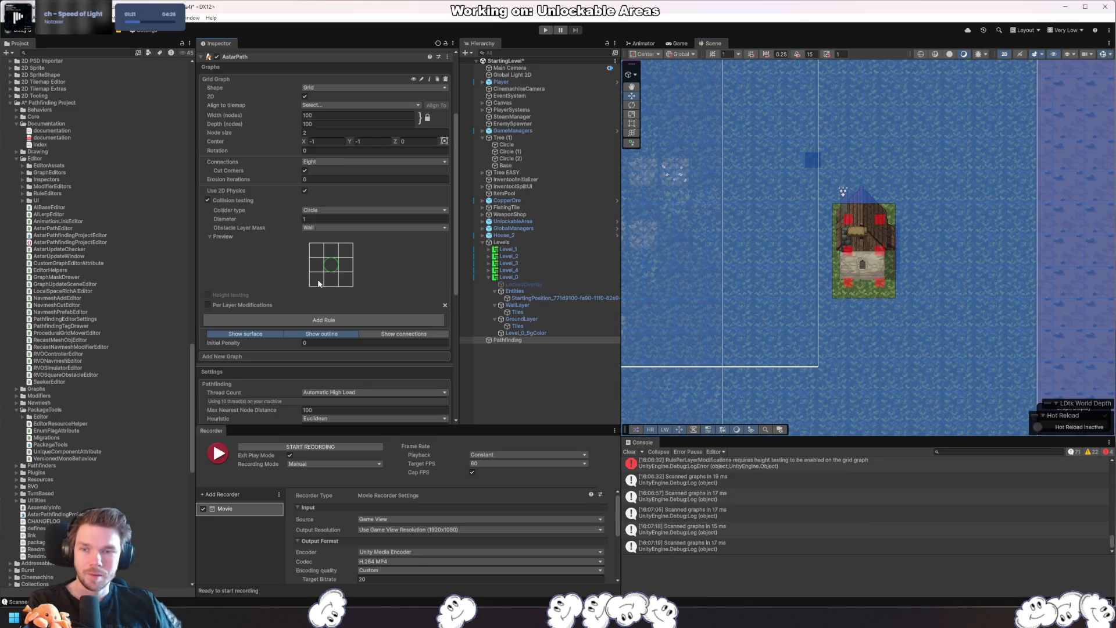
scroll(306, 274, up, 4)
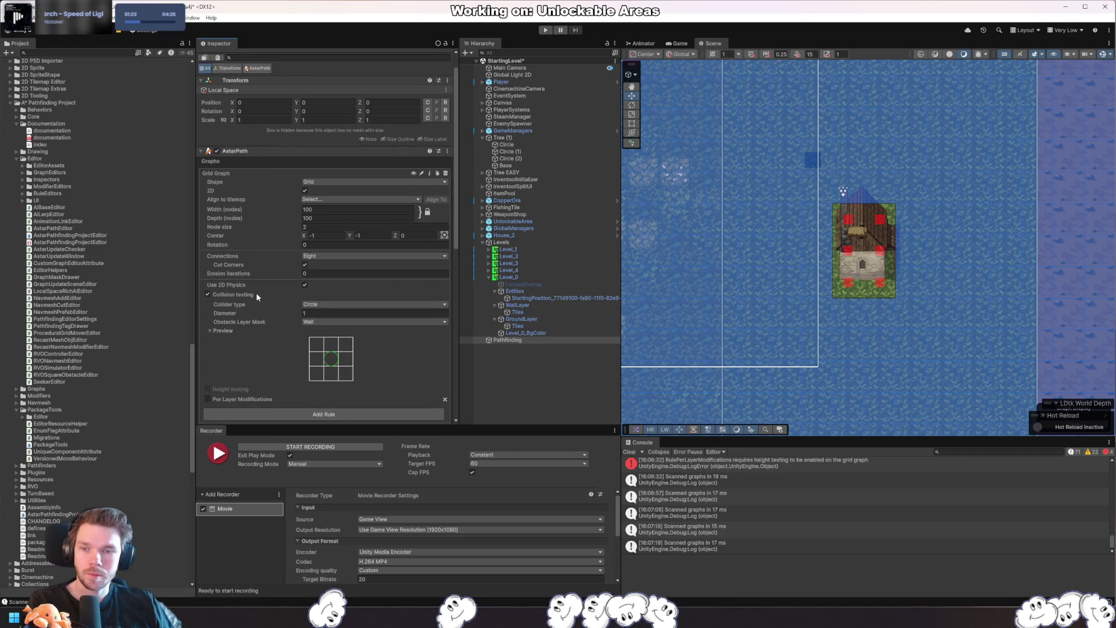
click(305, 273)
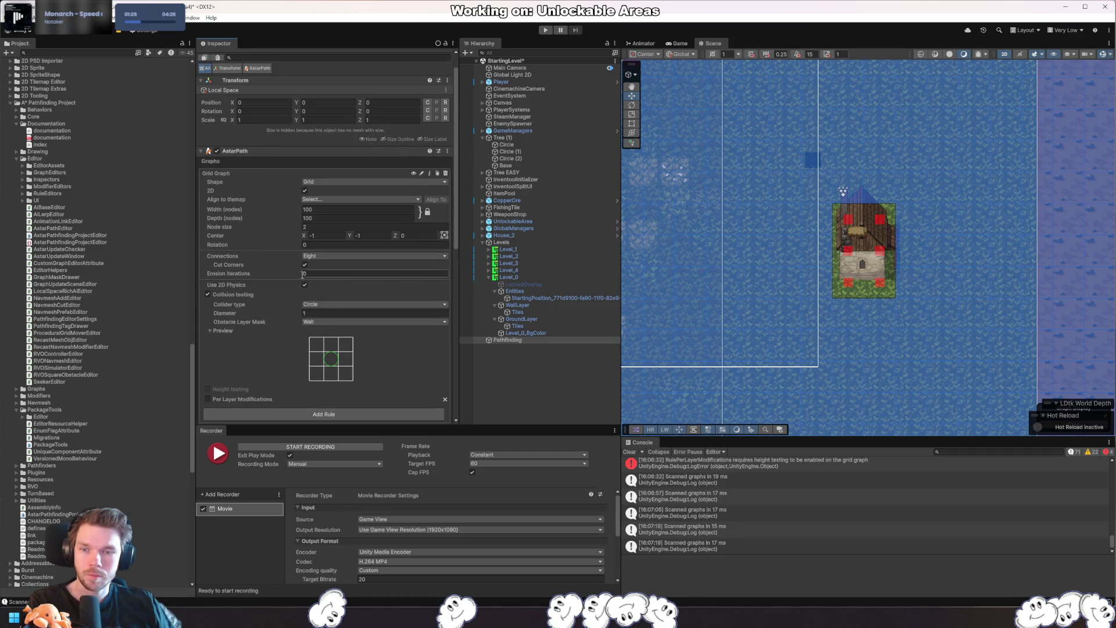
text(16)
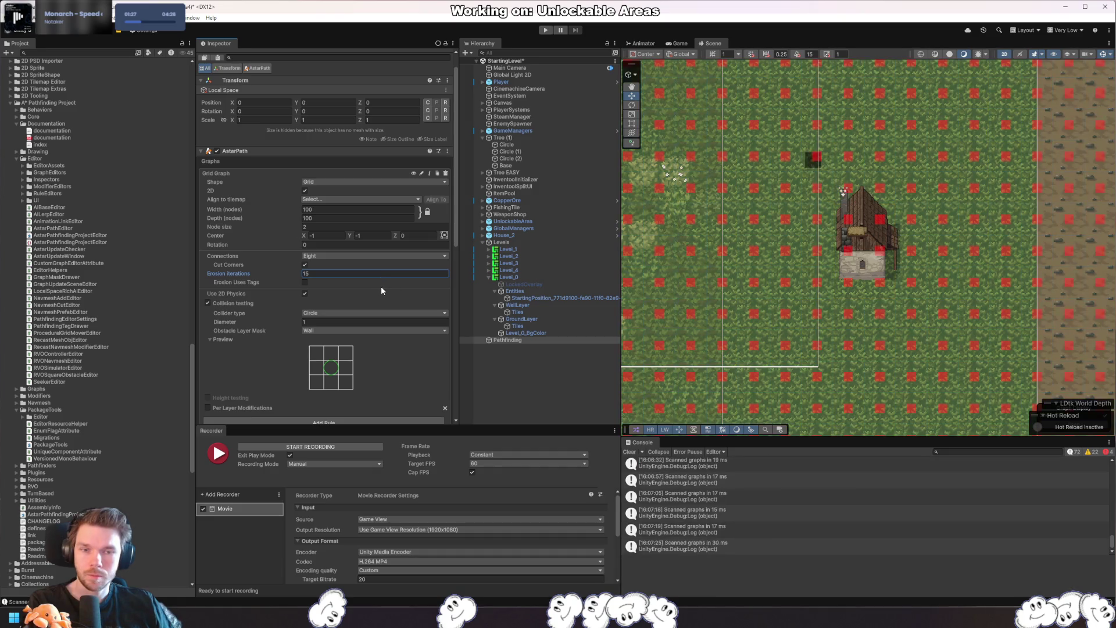
scroll(854, 335, down, 5)
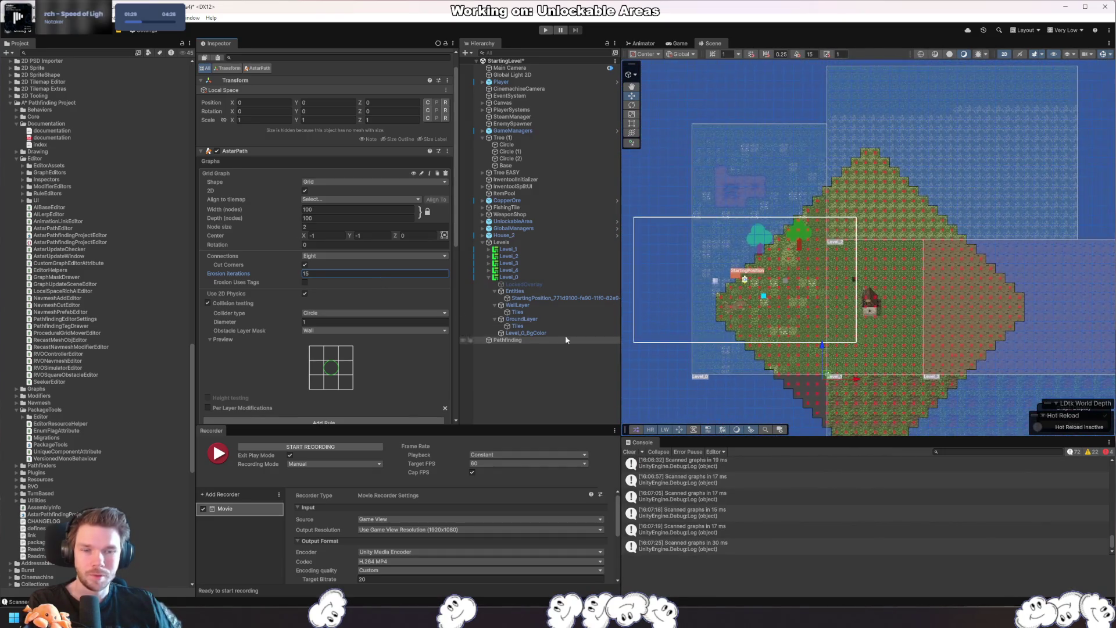
key(BackSpace)
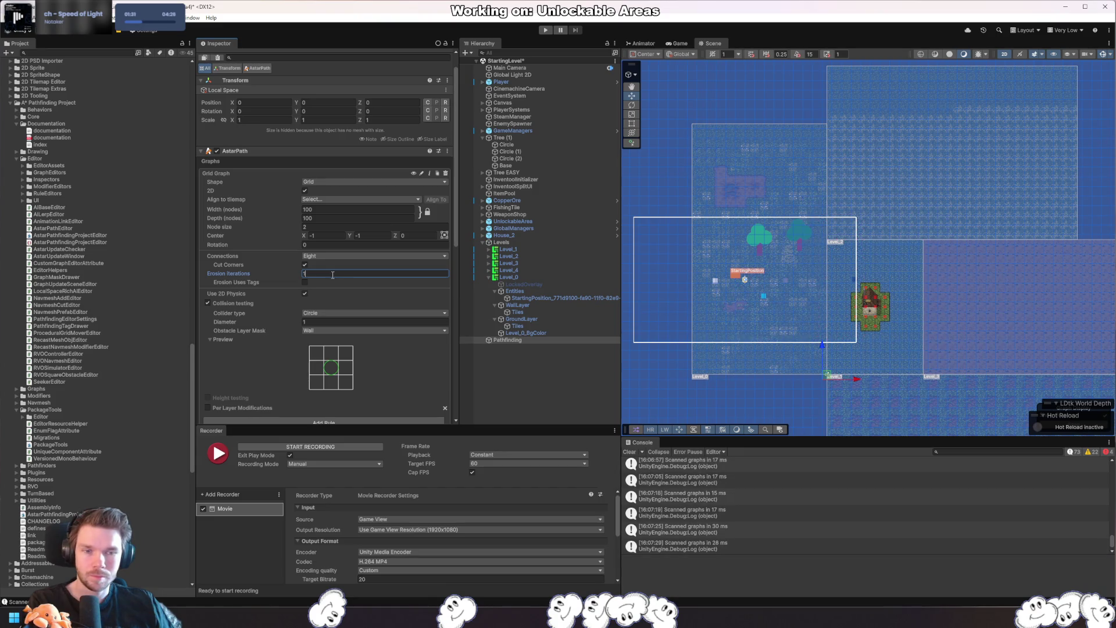
key(Return)
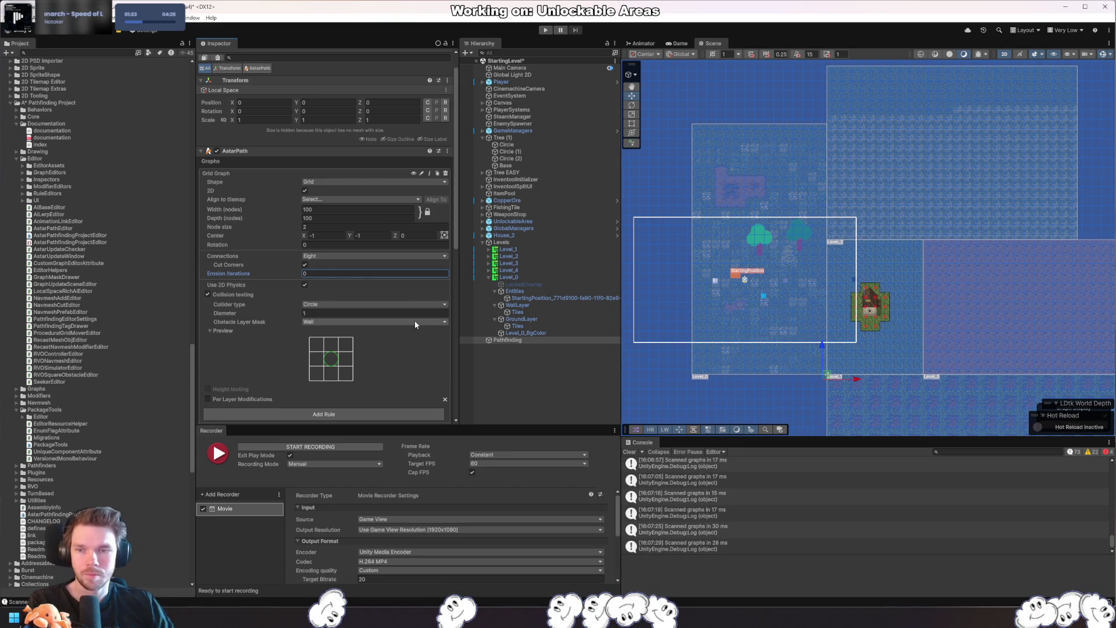
click(326, 258)
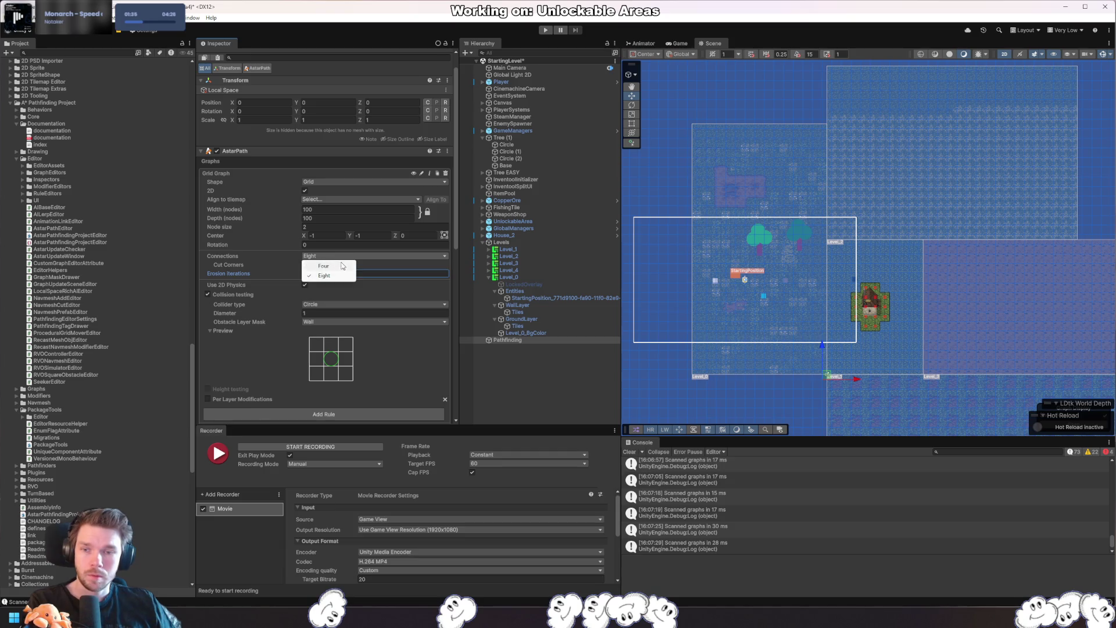
click(323, 265)
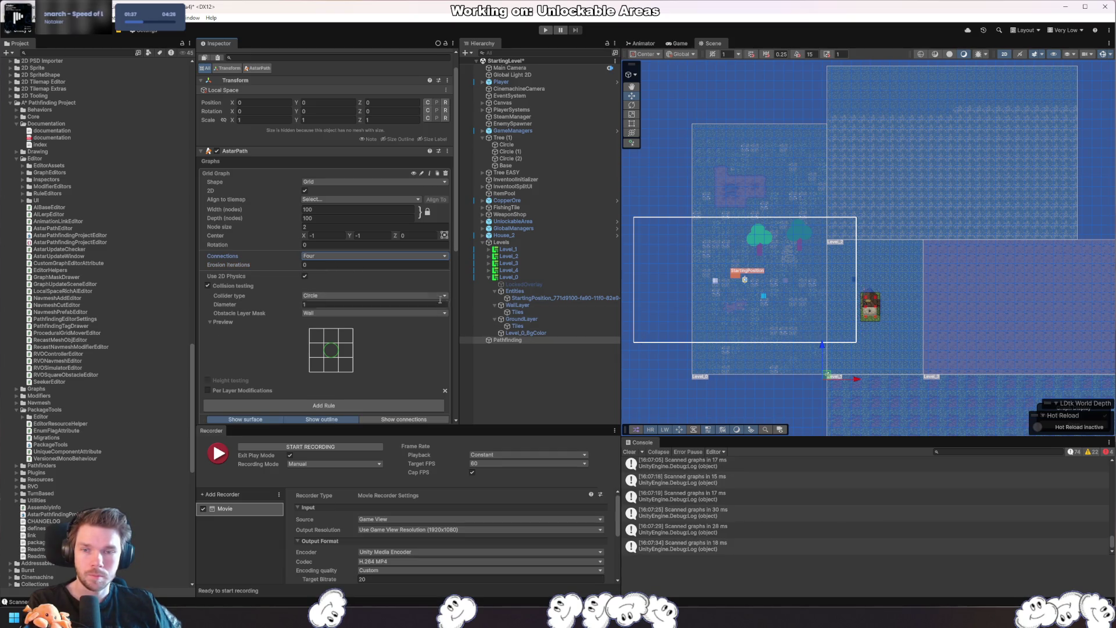
click(352, 256)
click(323, 275)
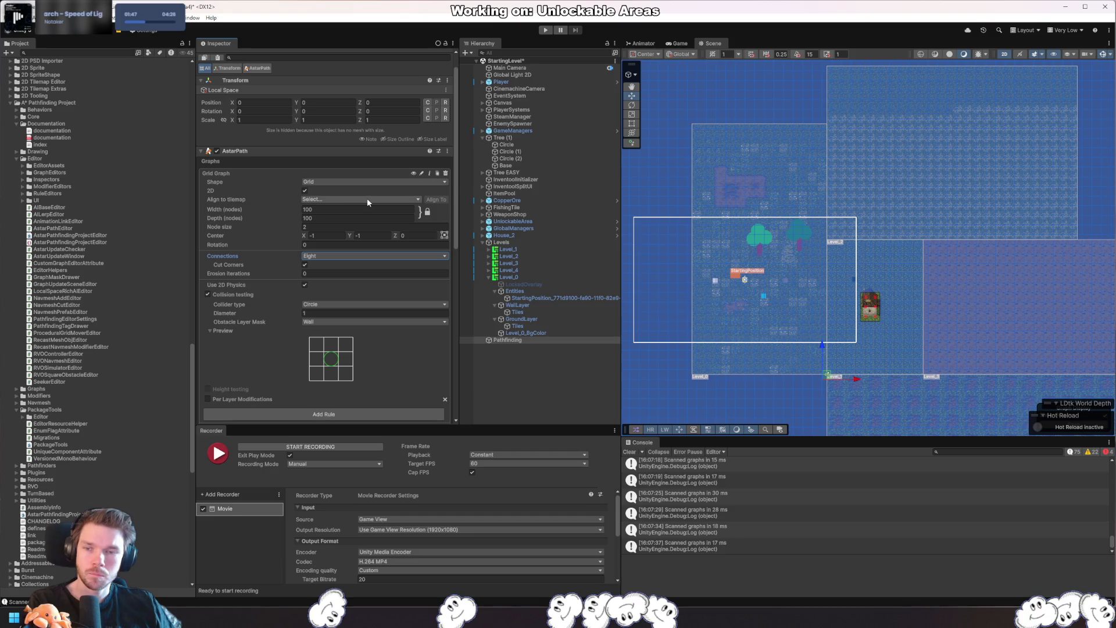
- Re-add and then remove a Per Layer Modifications rule, switching Use 2D Physics off meanwhile
scroll(326, 305, down, 5)
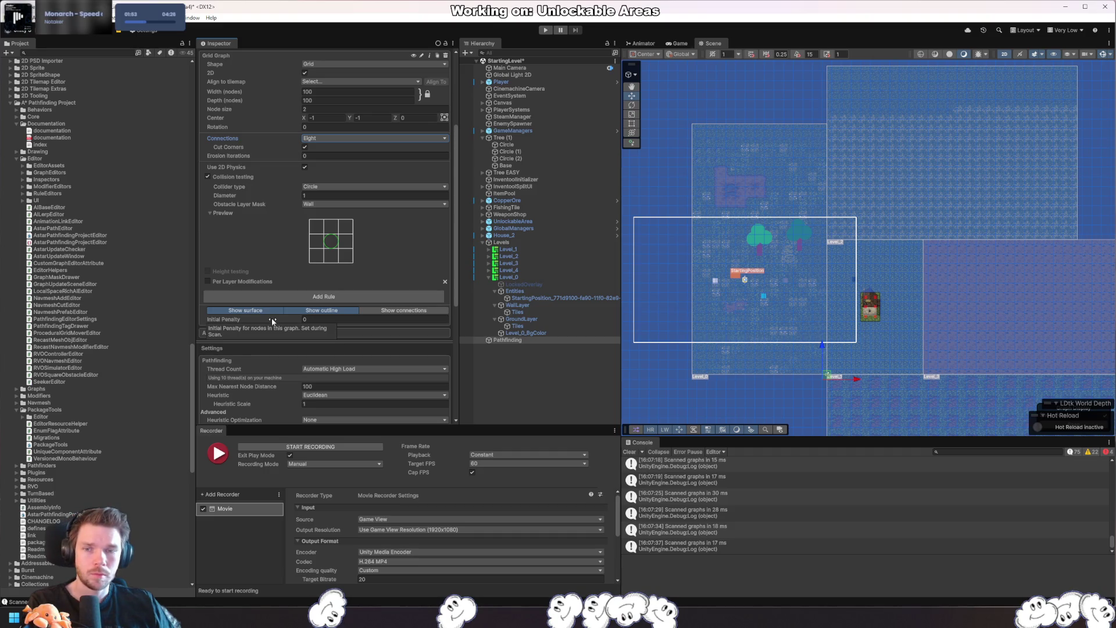
click(328, 299)
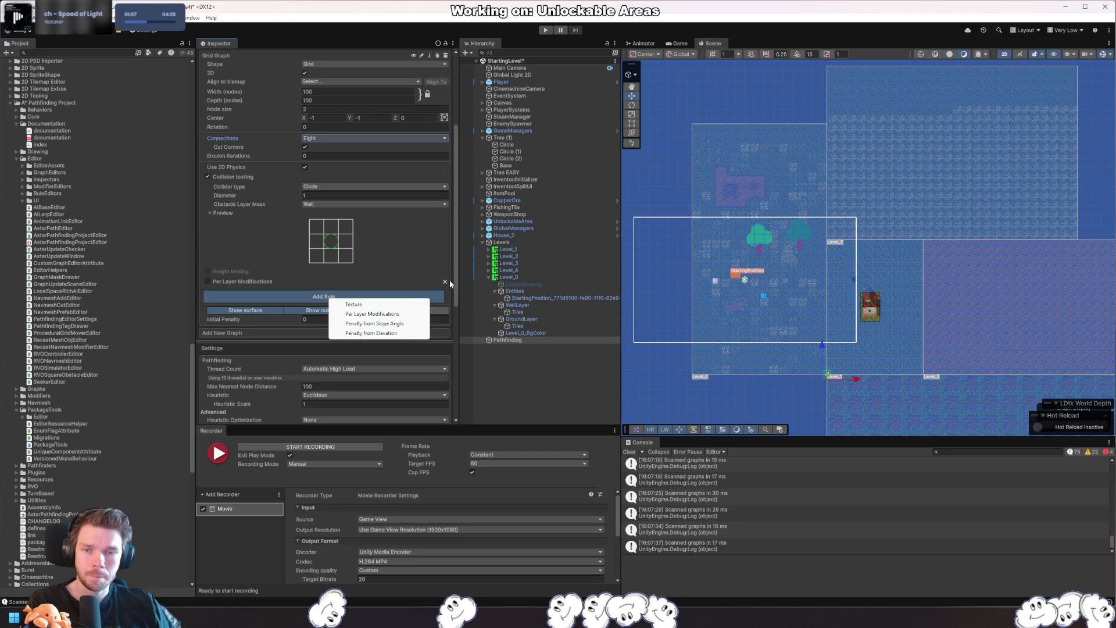
click(445, 281)
click(423, 285)
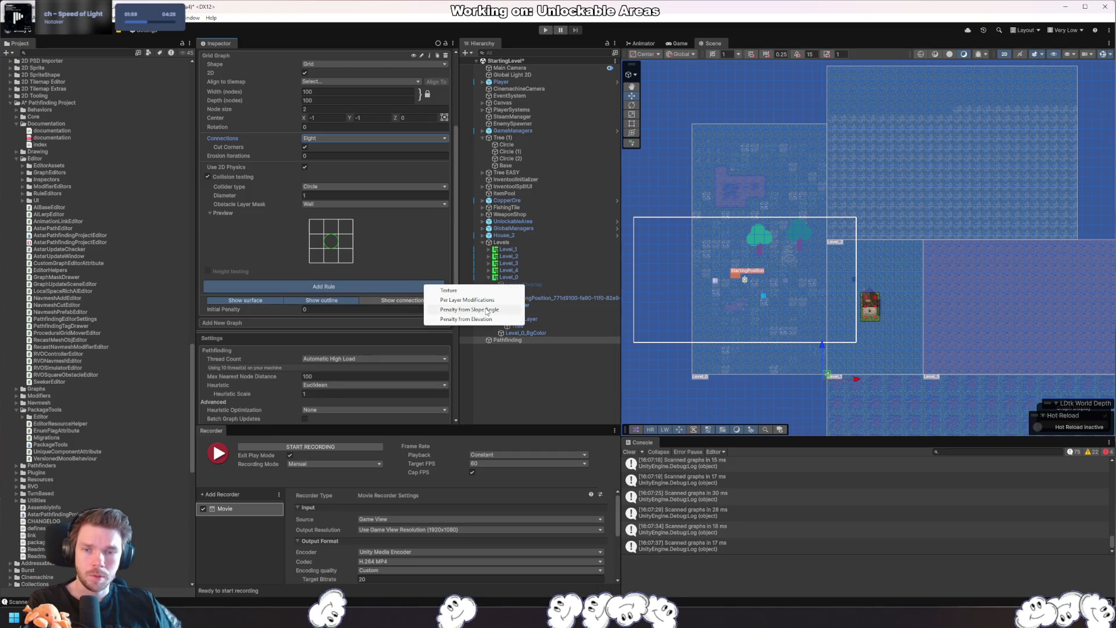
click(465, 300)
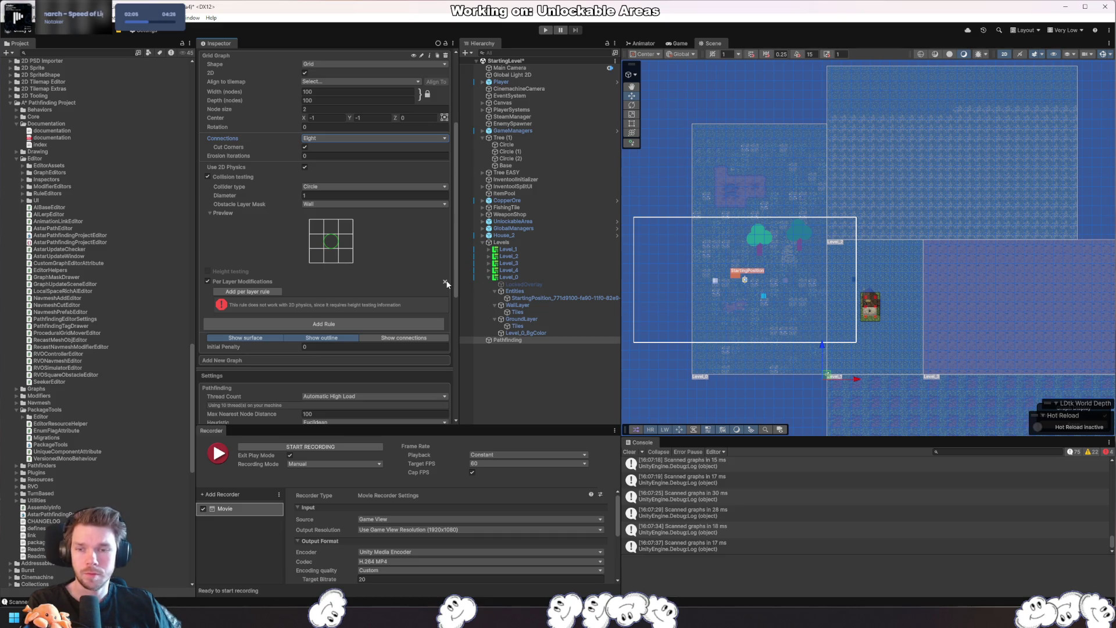
click(305, 166)
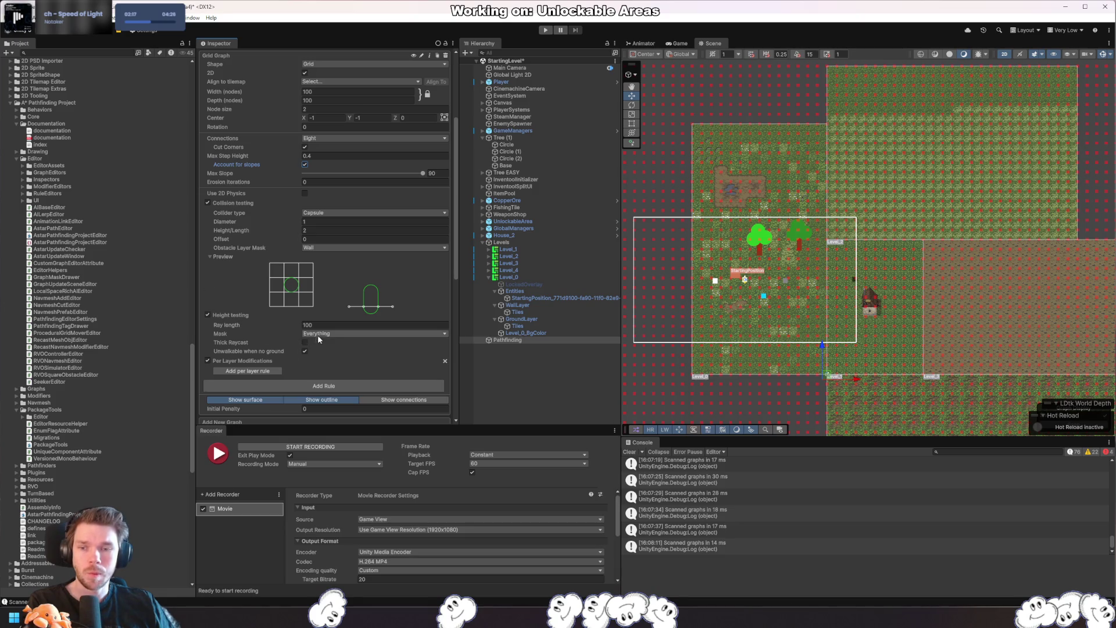
scroll(406, 362, down, 3)
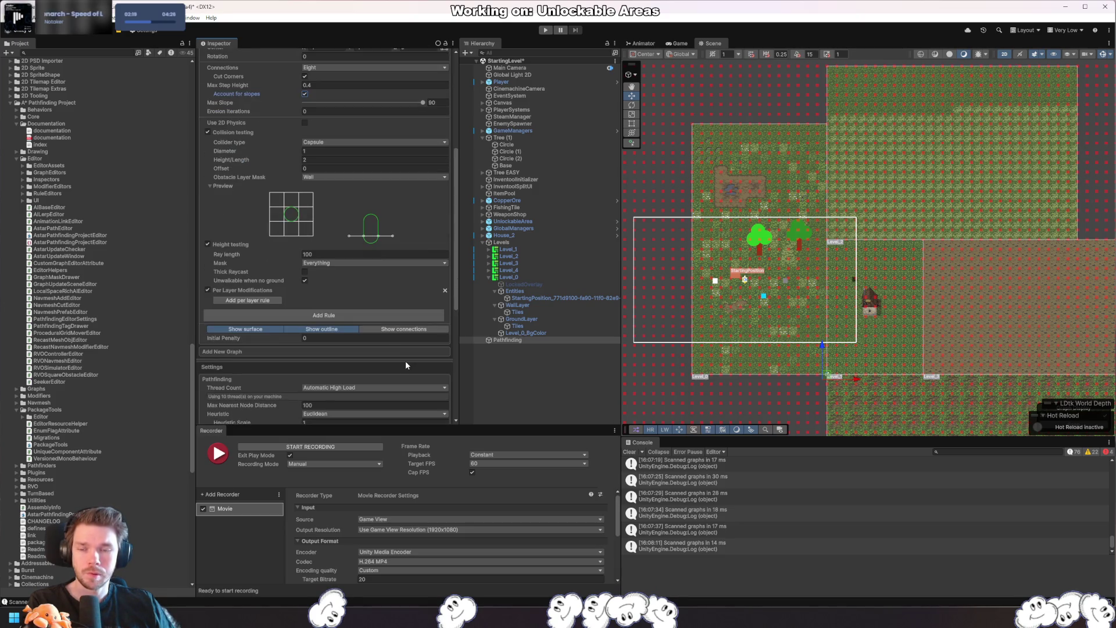
scroll(430, 342, up, 2)
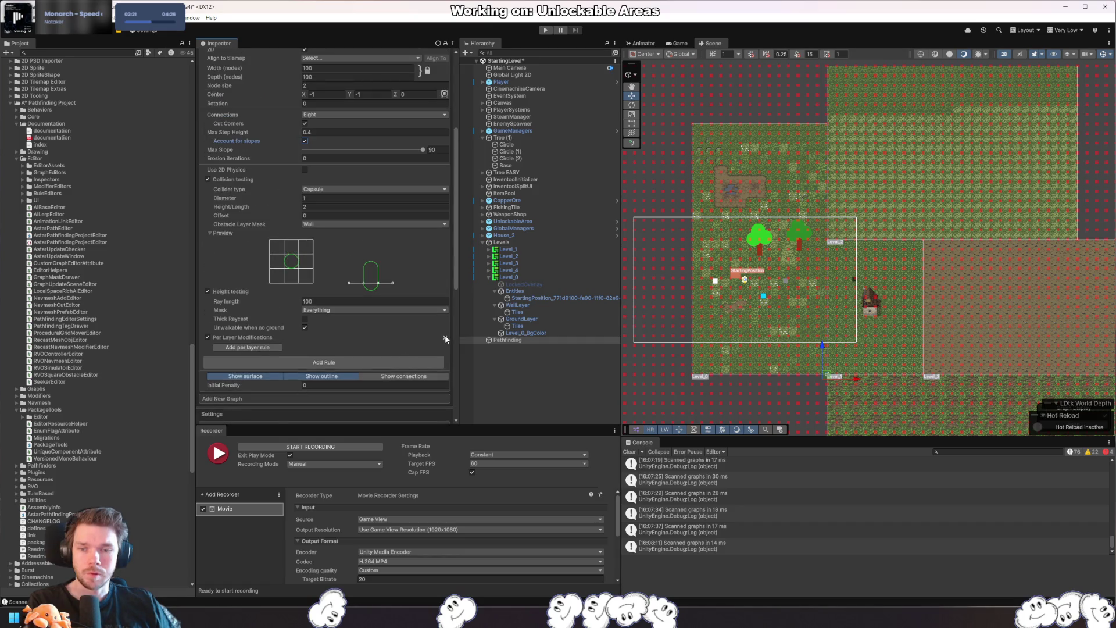
click(445, 337)
- Enable Use 2D Physics, then try Texture and Penalty from Elevation rules and remove both
click(305, 171)
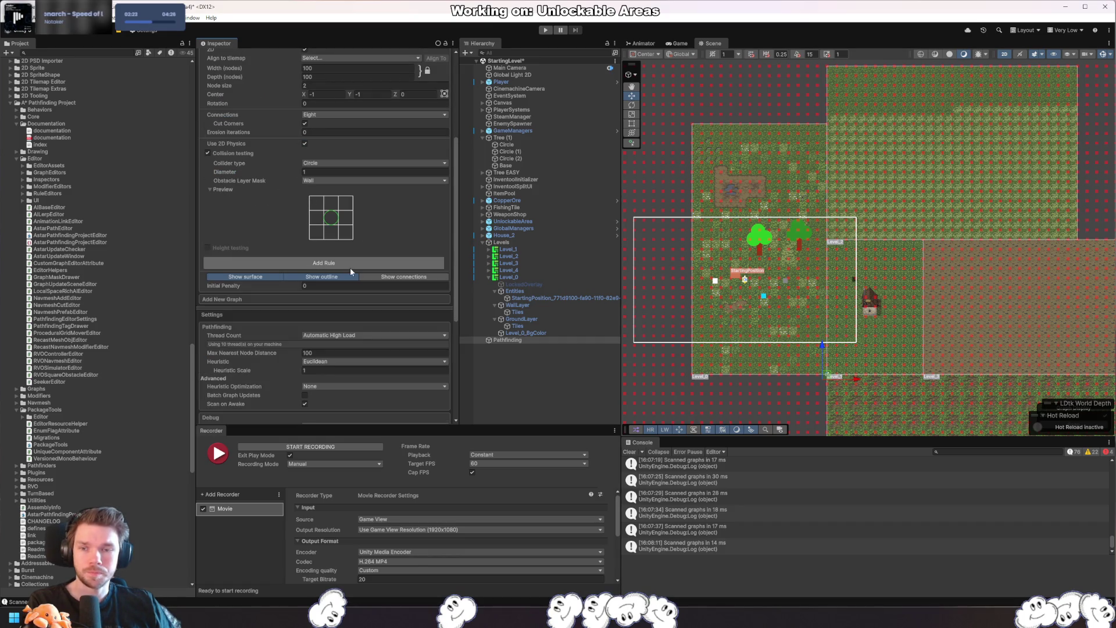
click(372, 263)
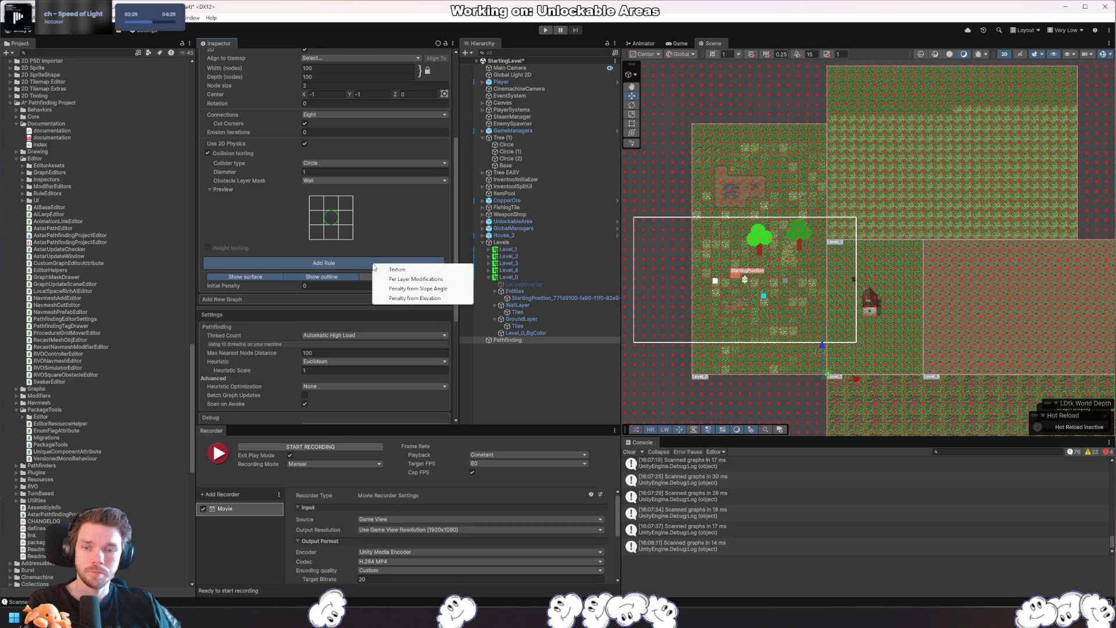
click(429, 269)
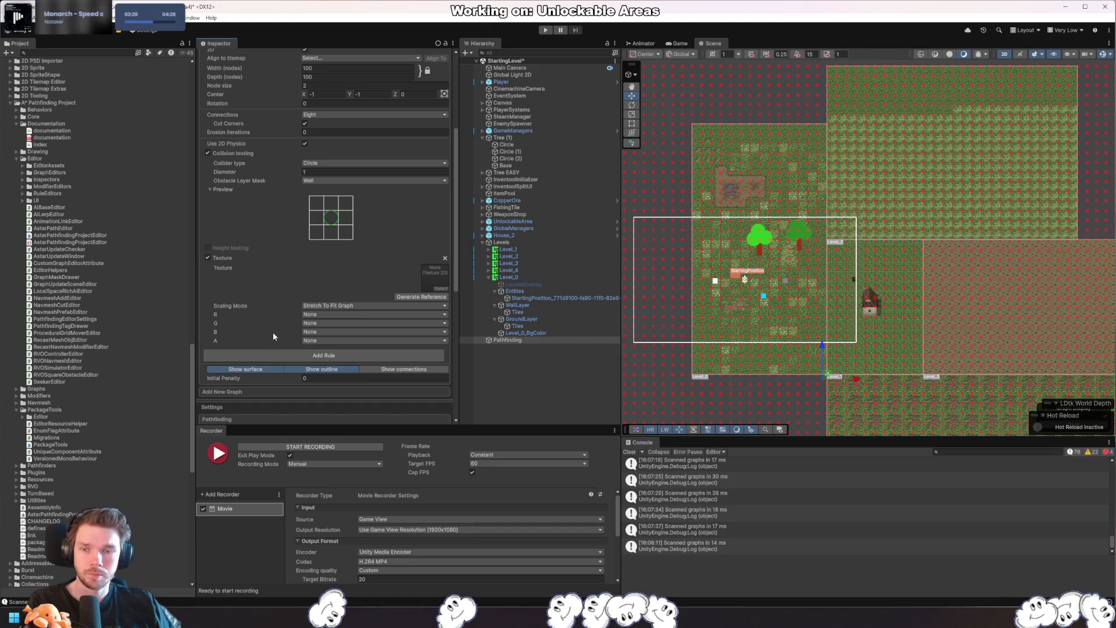
click(446, 258)
click(364, 265)
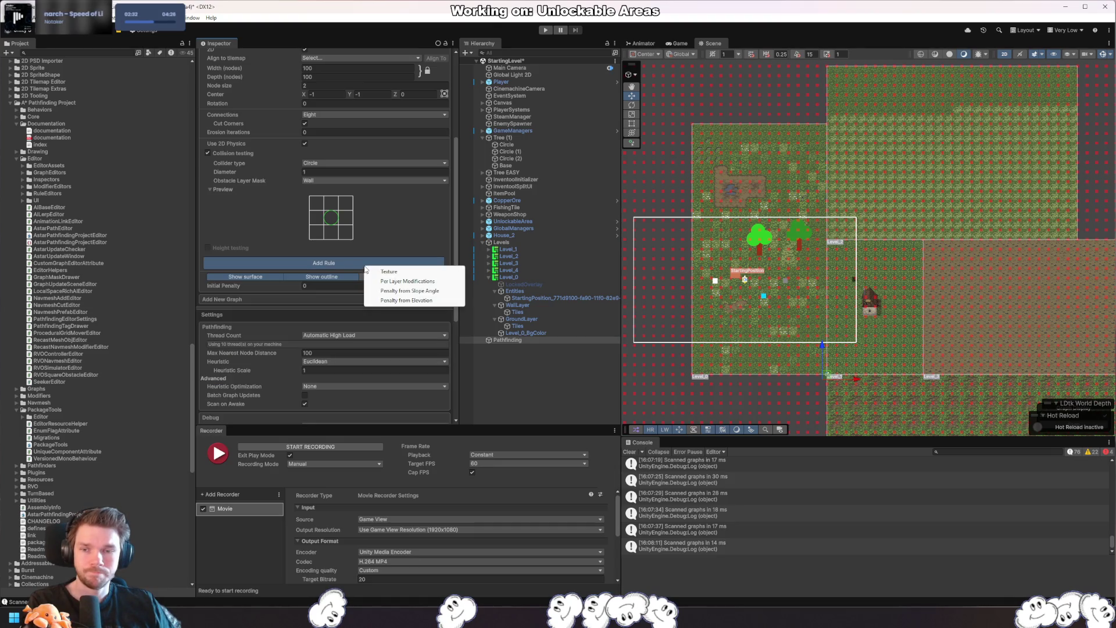
click(415, 301)
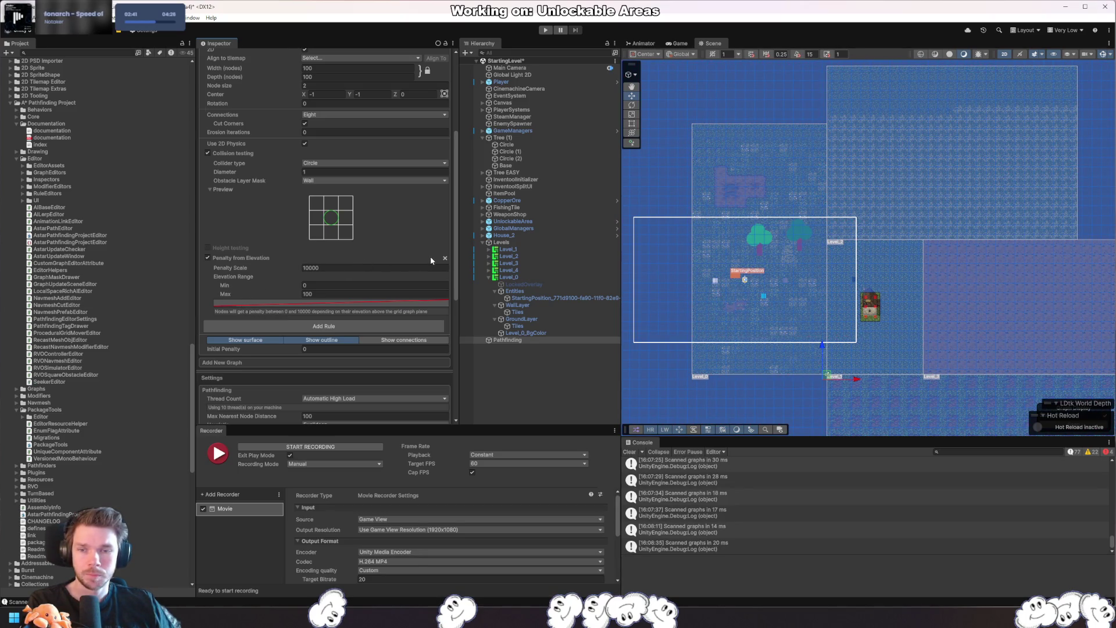
click(445, 258)
click(389, 263)
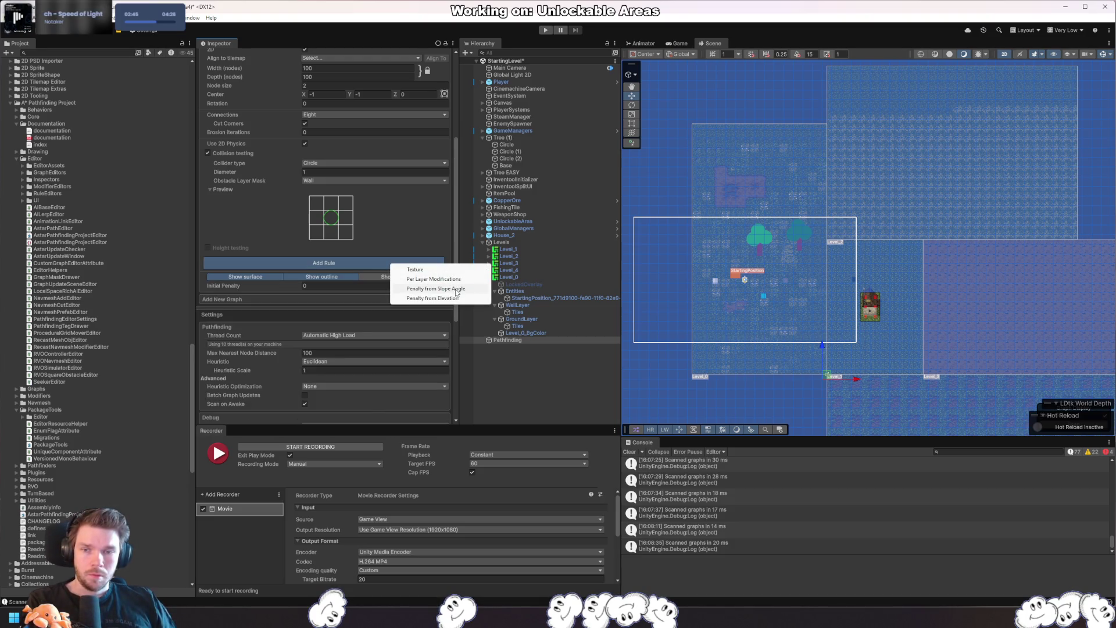
click(431, 245)
scroll(431, 245, up, 5)
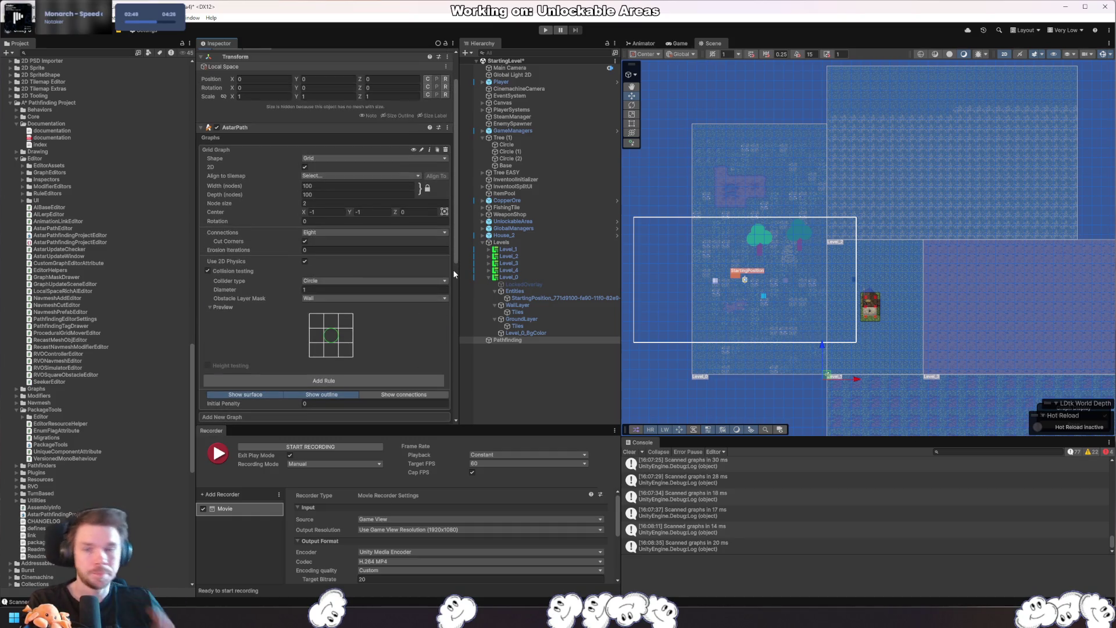
- Align the grid to the Levels/Level_0/GroundLayer/Tiles tilemap with Align To
click(358, 174)
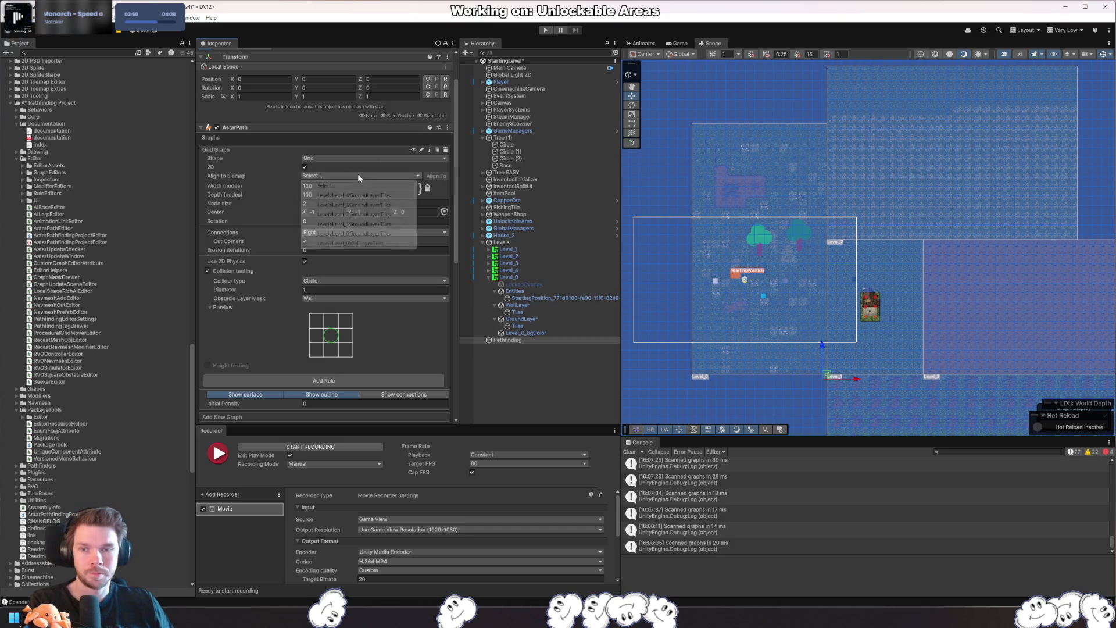
click(372, 234)
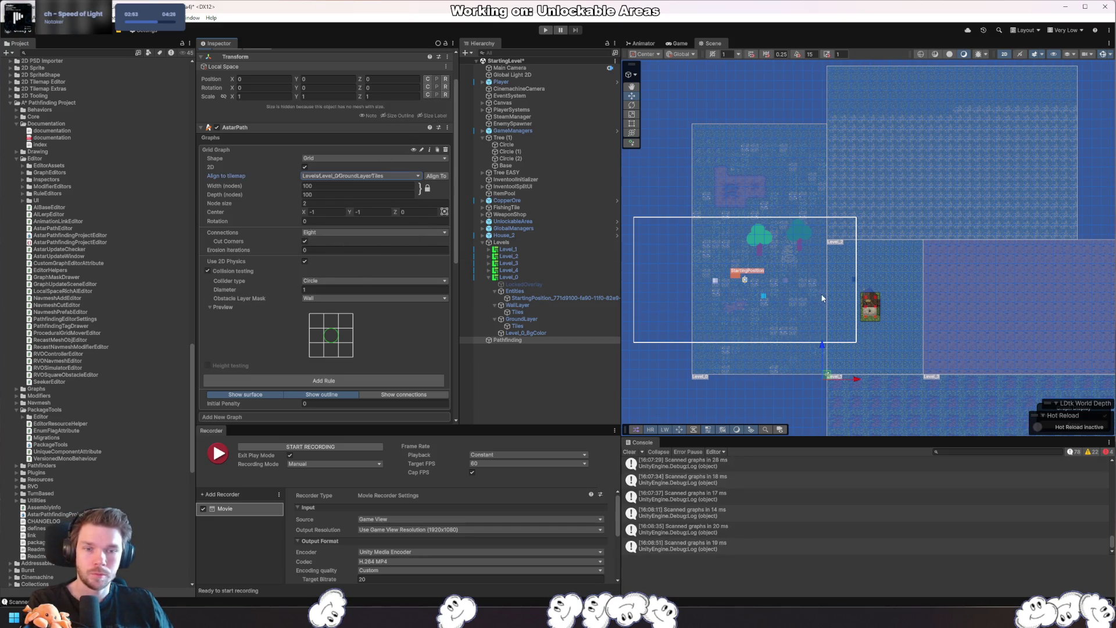
scroll(926, 226, down, 3)
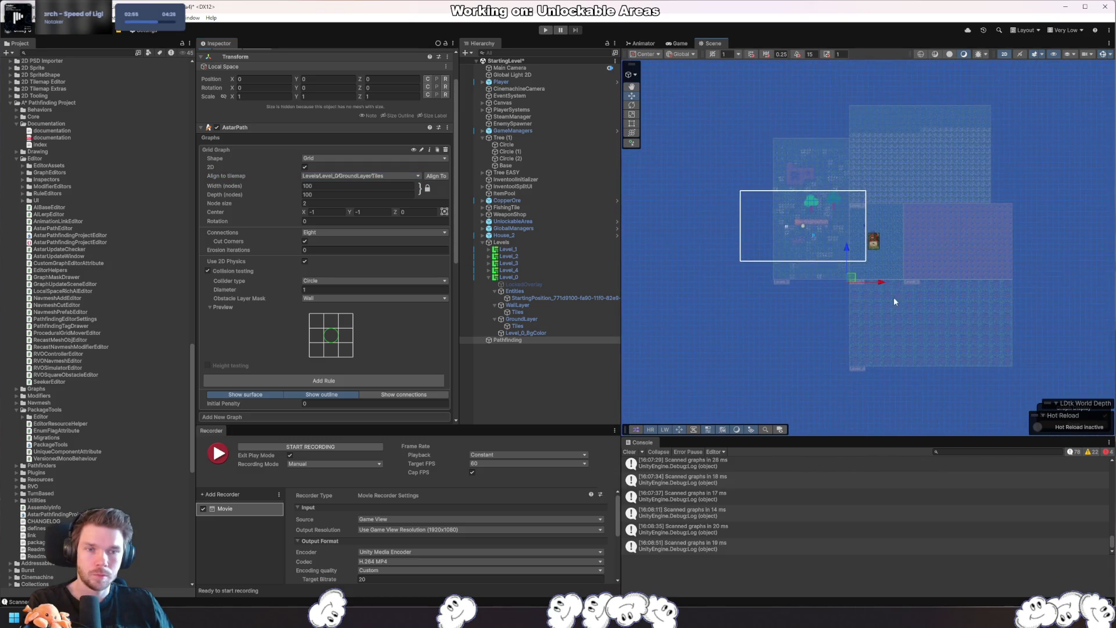
scroll(884, 232, up, 2)
click(436, 175)
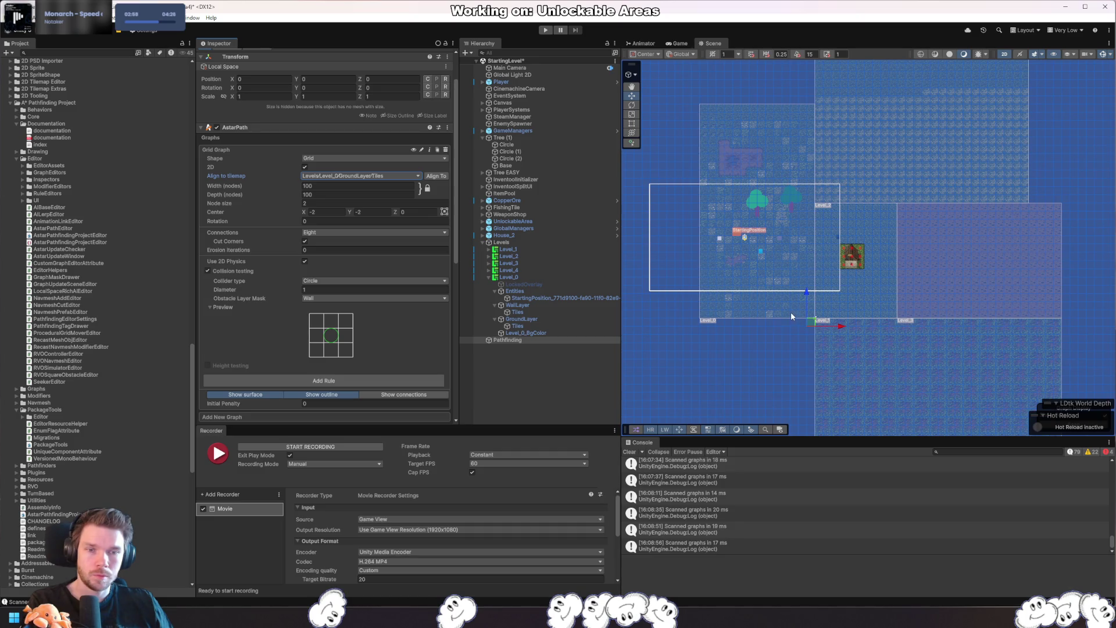
scroll(811, 319, up, 5)
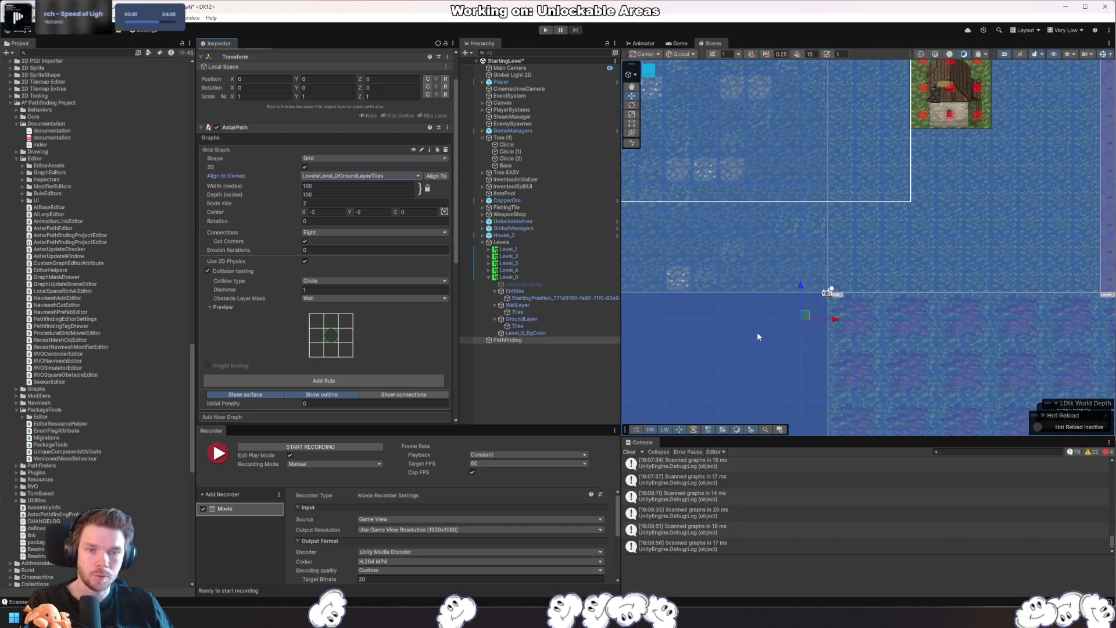
scroll(754, 330, down, 5)
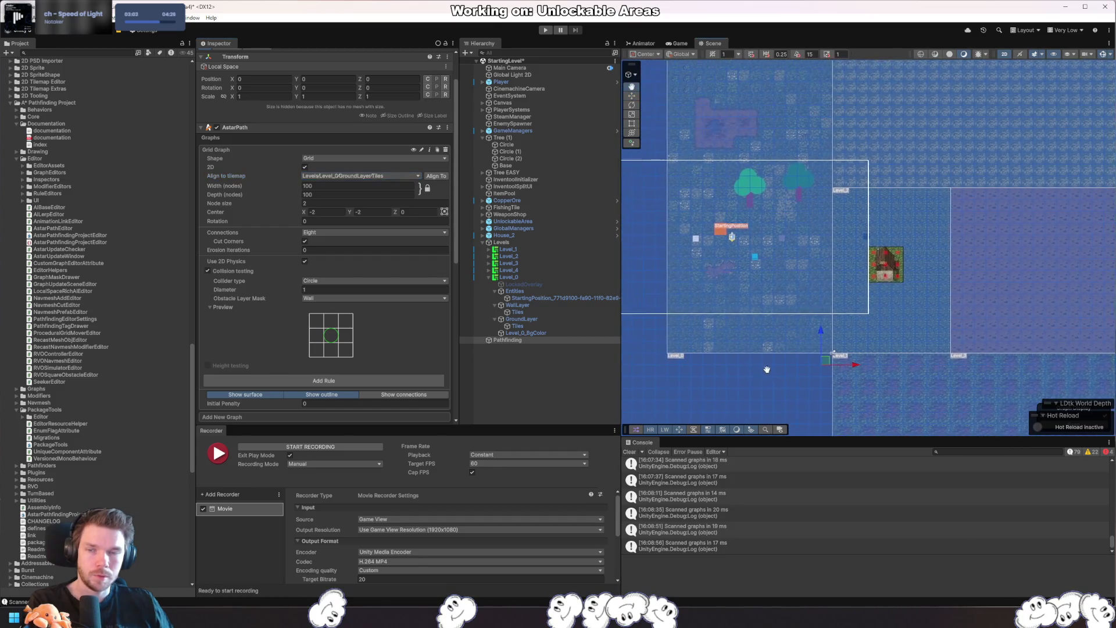
- Try the Level_0 wall and Level_4 ground tilemaps, then return to Level_0 ground
click(393, 176)
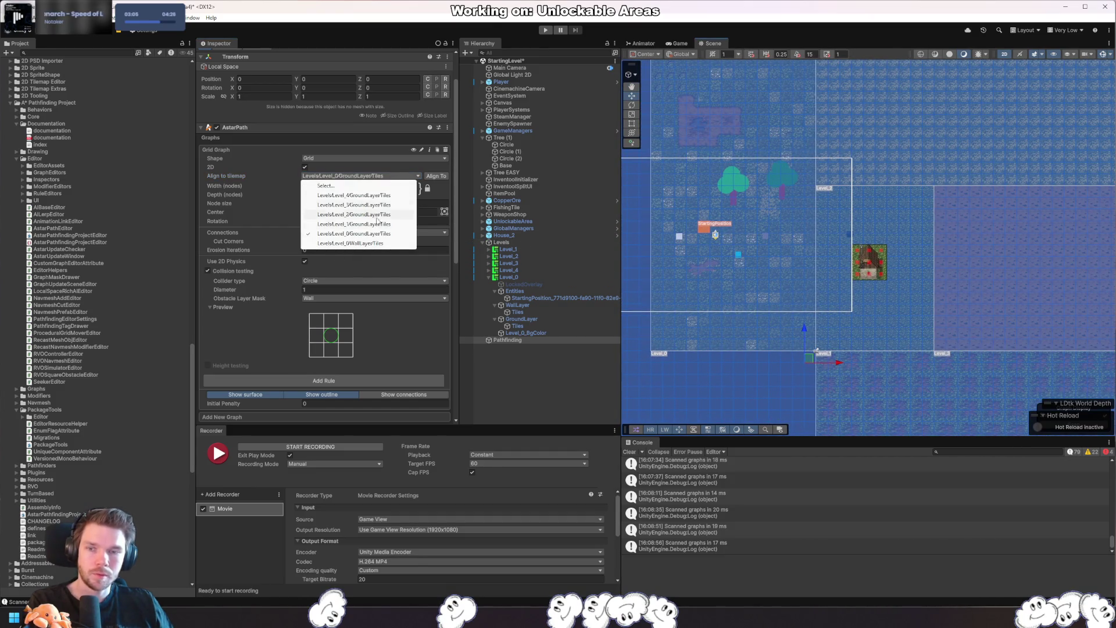
click(374, 243)
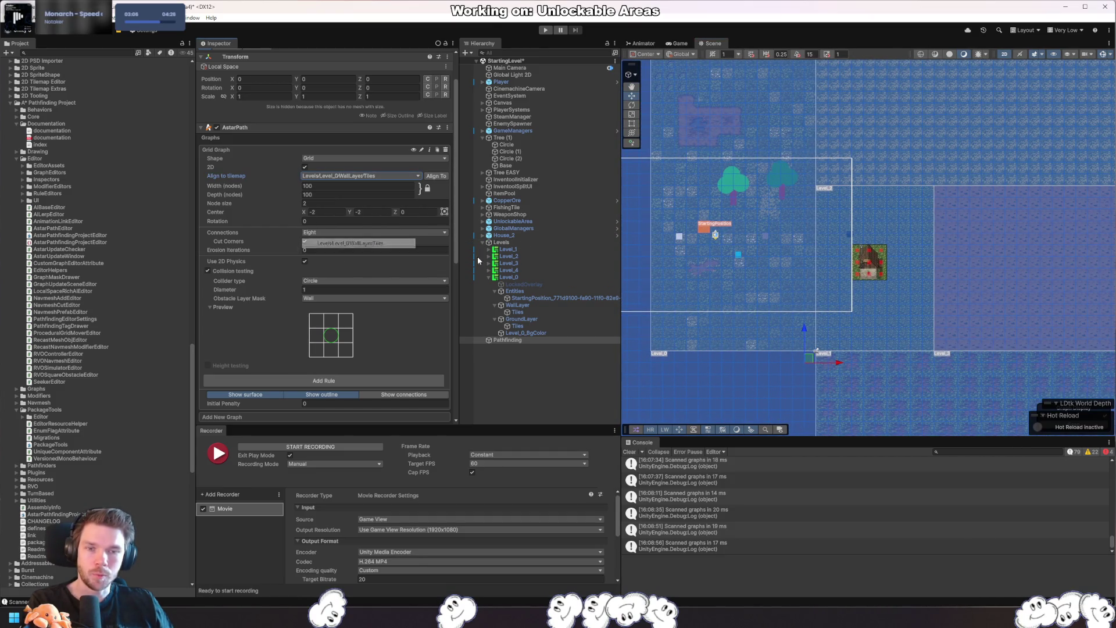
click(395, 176)
click(401, 215)
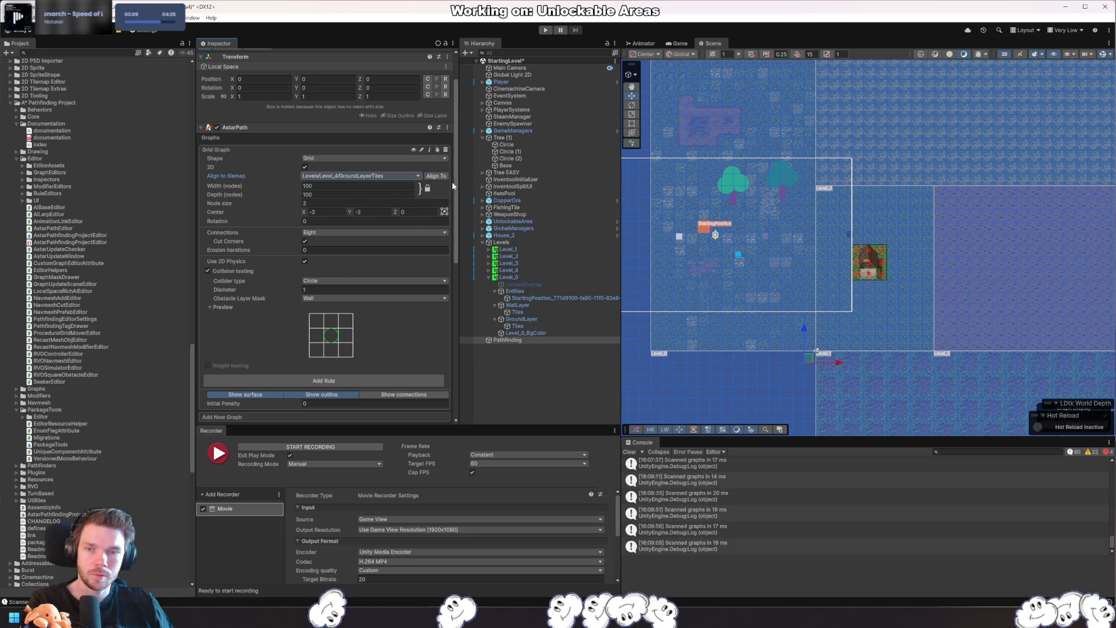
click(406, 176)
click(369, 233)
- Toggle 2D mode off and back on, and set Rotation to 5, then back to 0
click(305, 167)
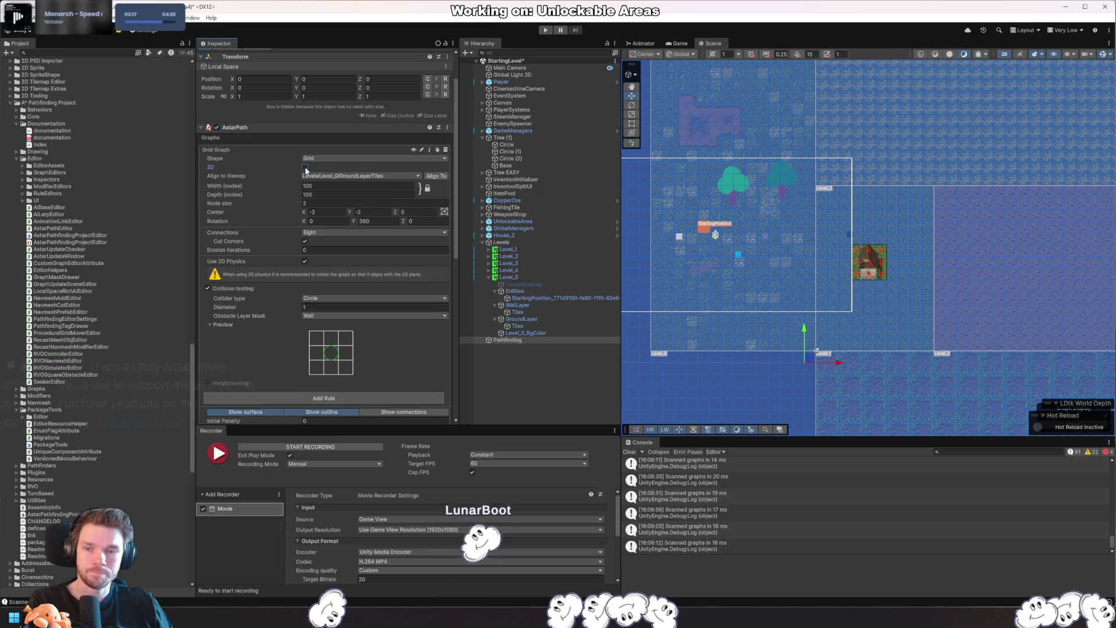
click(305, 167)
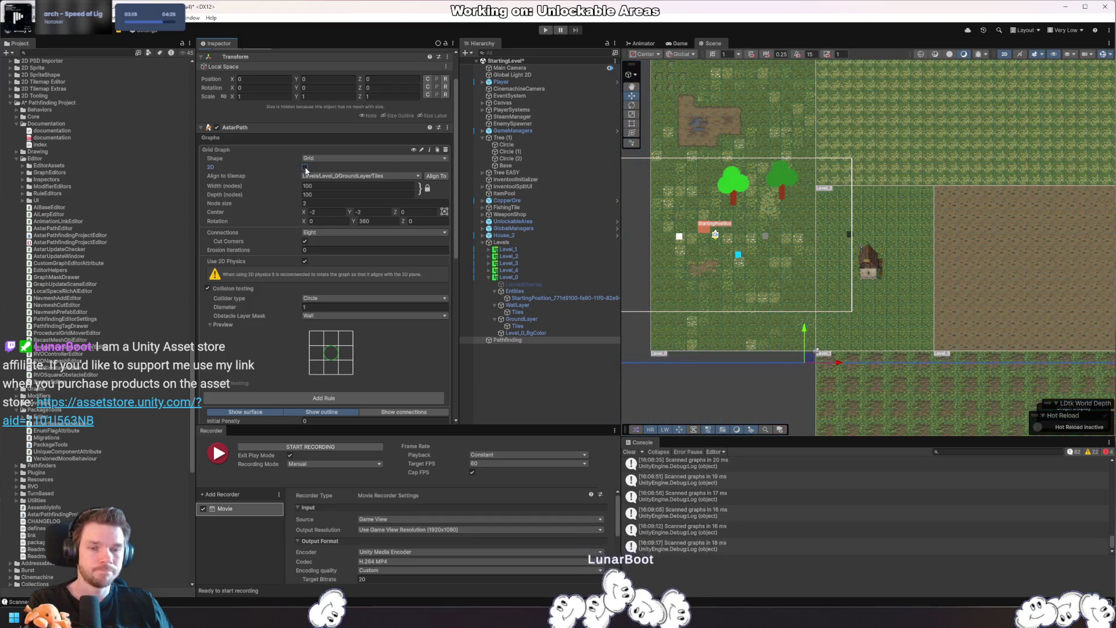
click(415, 221)
text(5)
key(Return)
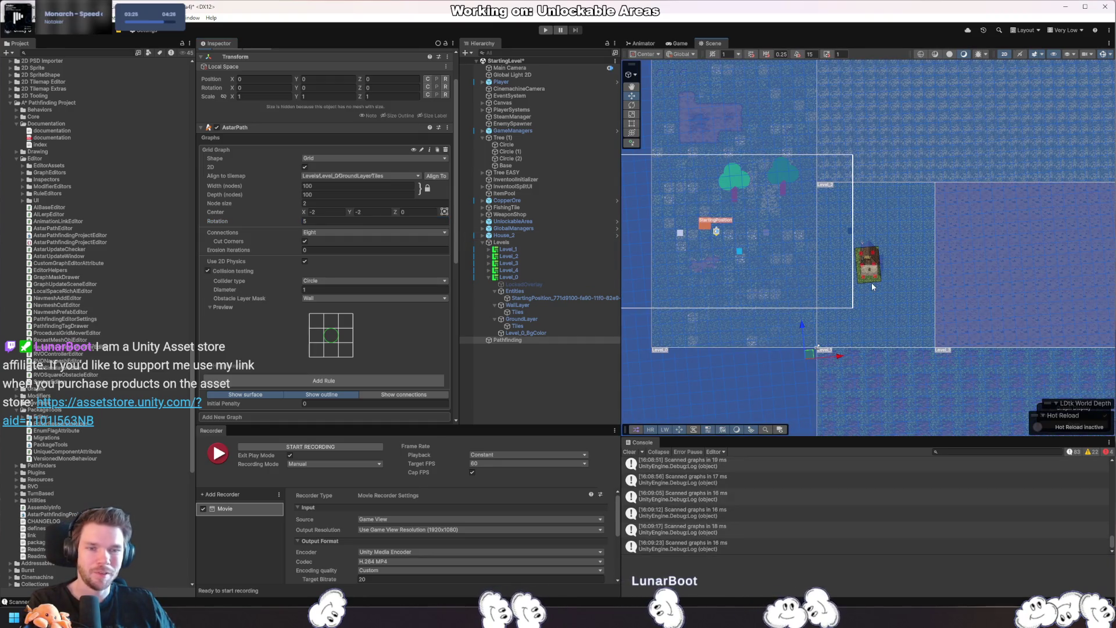
click(409, 221)
text(0)
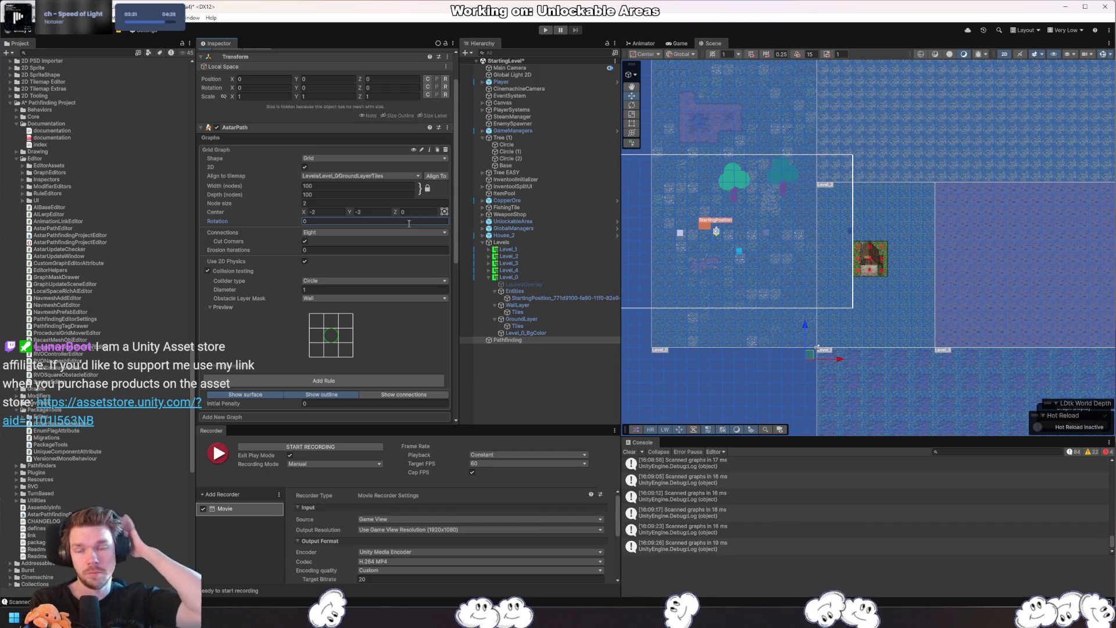
- Keep the Circle collider, add TargetableObject to the Obstacle Layer Mask beside Wall, and deselect Pathfinding
click(320, 280)
click(324, 290)
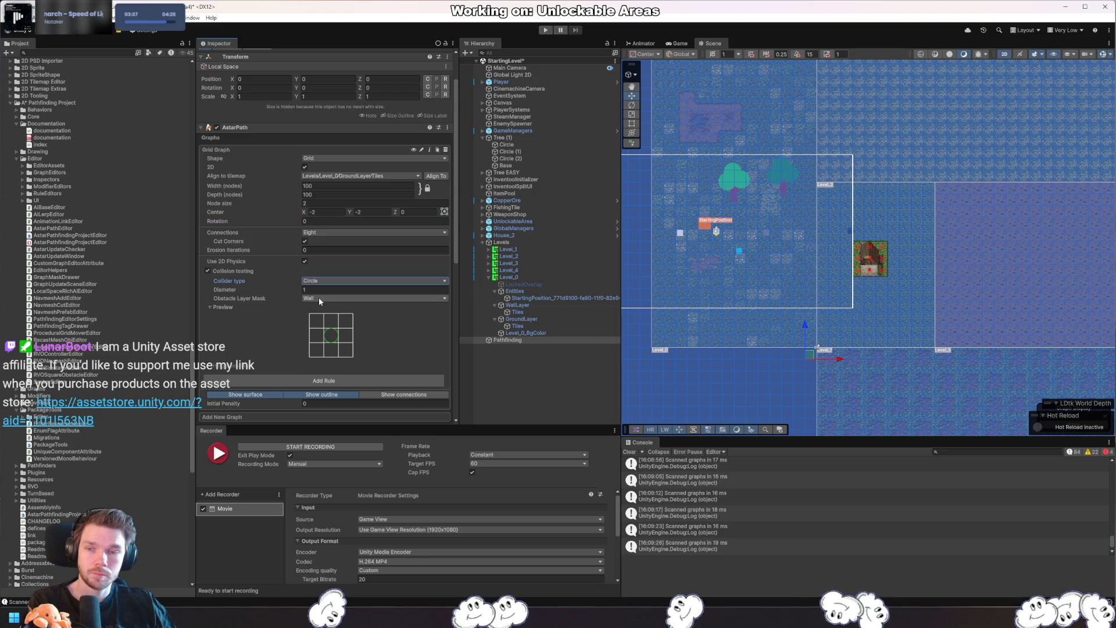
click(325, 297)
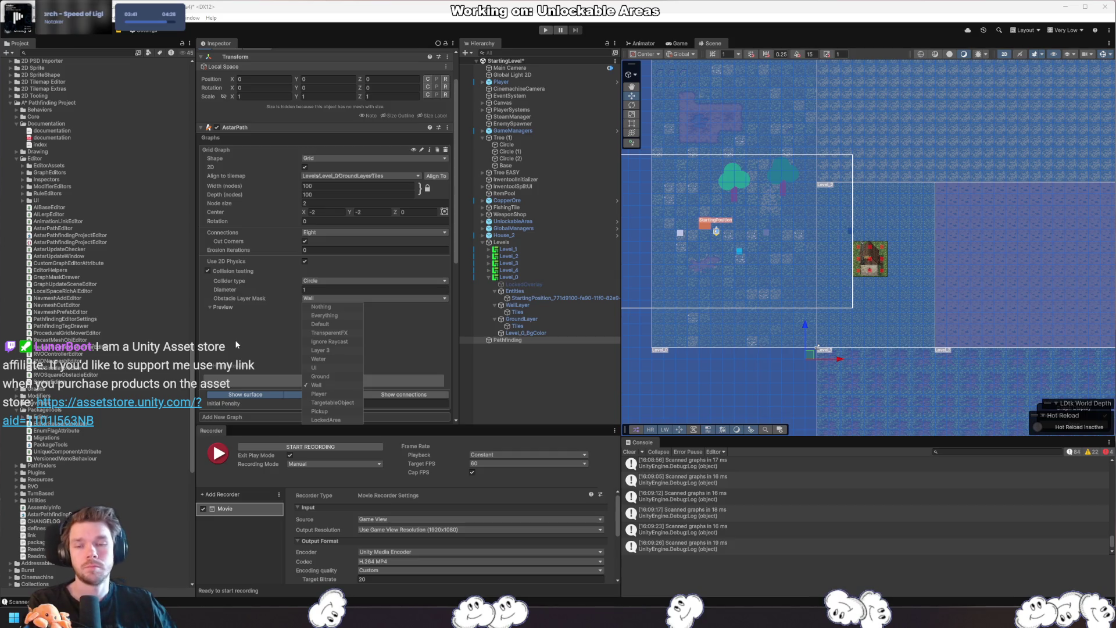
click(330, 402)
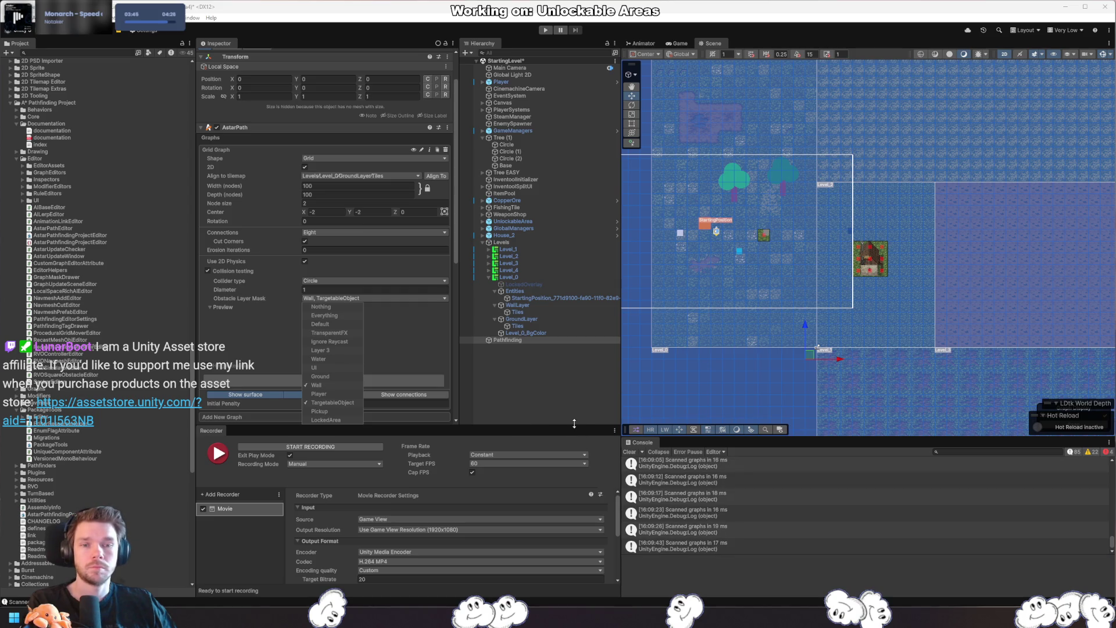
click(557, 410)
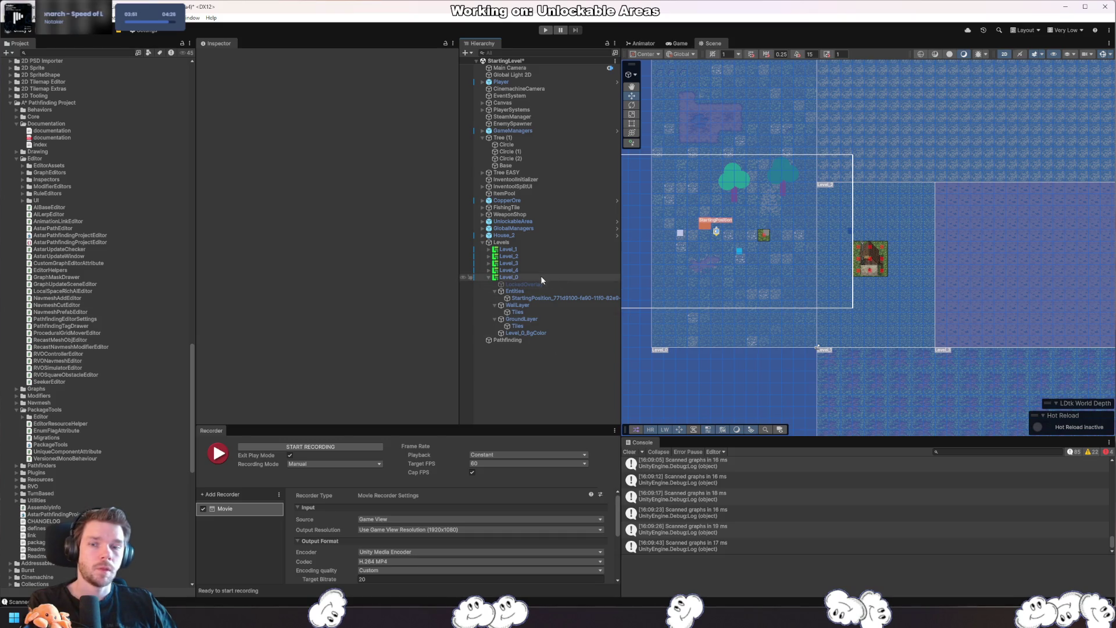
- Pan across the levels, then position and enlarge the 'Pathfinding on tilemaps' docs window
mouse_move(732, 391)
mouse_down()
mouse_move(877, 327)
mouse_move(846, 356)
mouse_up()
mouse_move(854, 274)
mouse_down()
mouse_move(814, 326)
mouse_move(796, 301)
mouse_up()
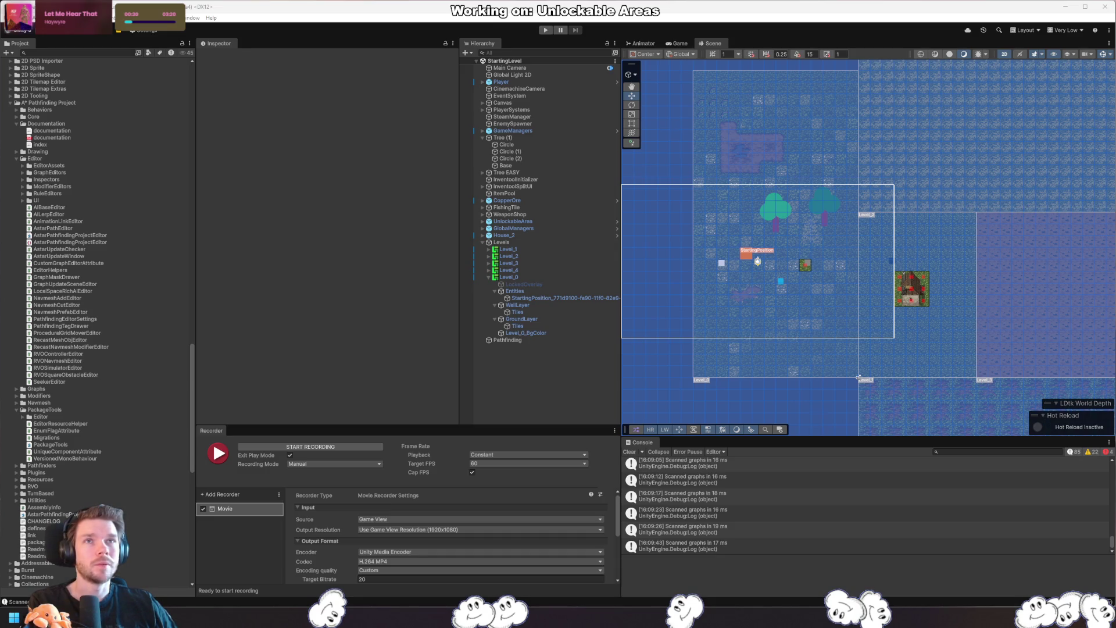
mouse_move(685, 77)
mouse_down()
mouse_move(441, 78)
mouse_move(750, 139)
mouse_move(690, 121)
mouse_up()
drag(974, 410, 1073, 562)
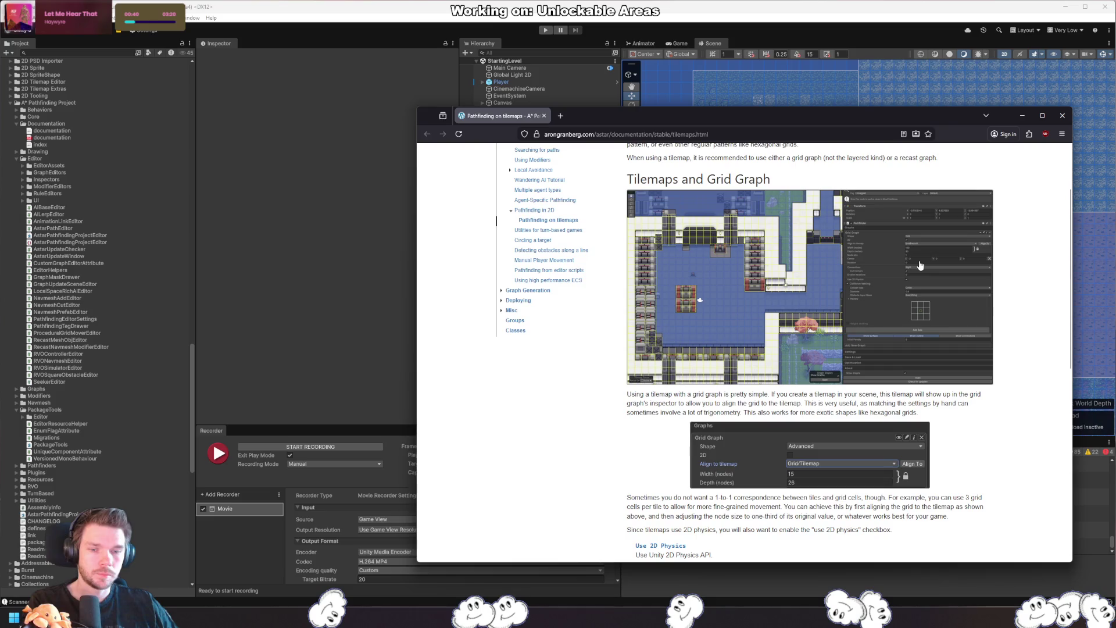
- Read the guide's advice on regular grid patterns and when to use a grid graph
scroll(863, 289, up, 3)
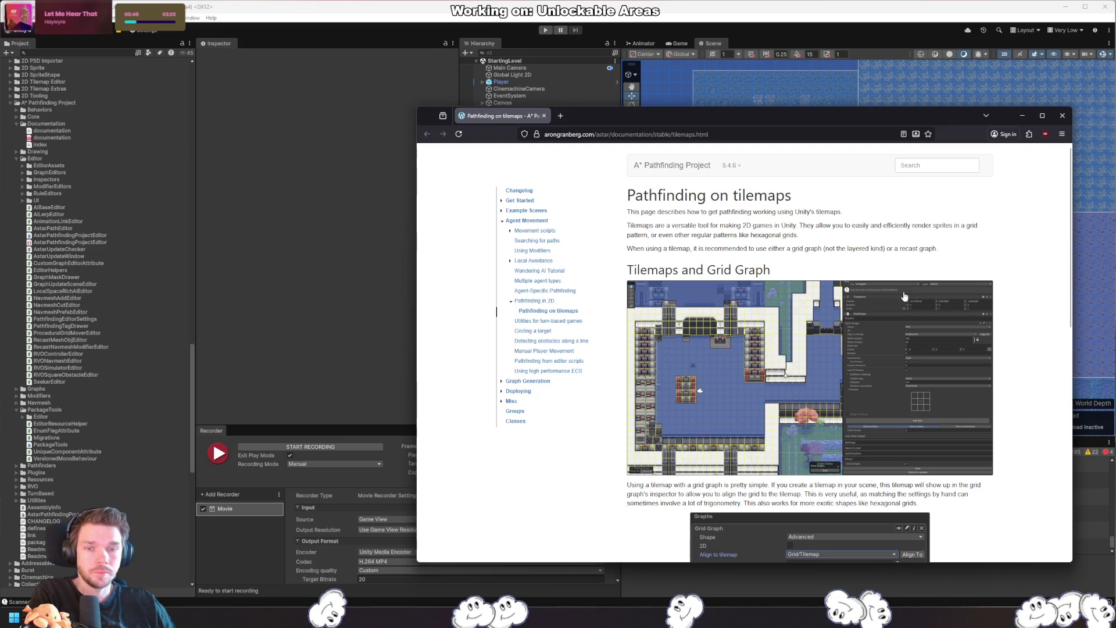
drag(794, 234, 953, 235)
click(954, 236)
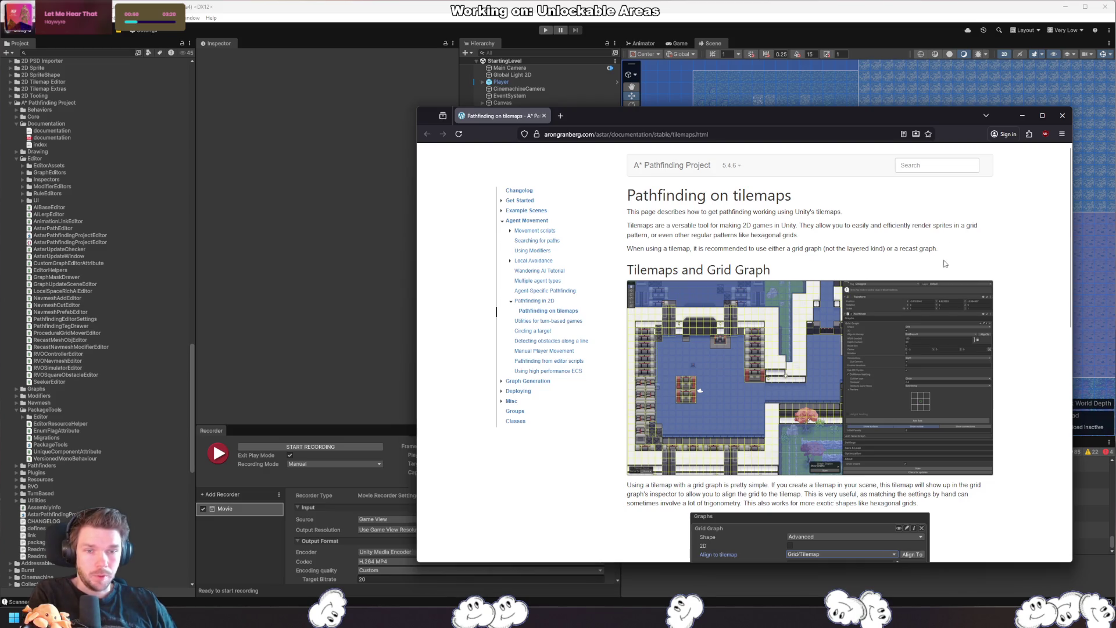
drag(823, 249, 901, 249)
click(905, 249)
scroll(930, 250, down, 3)
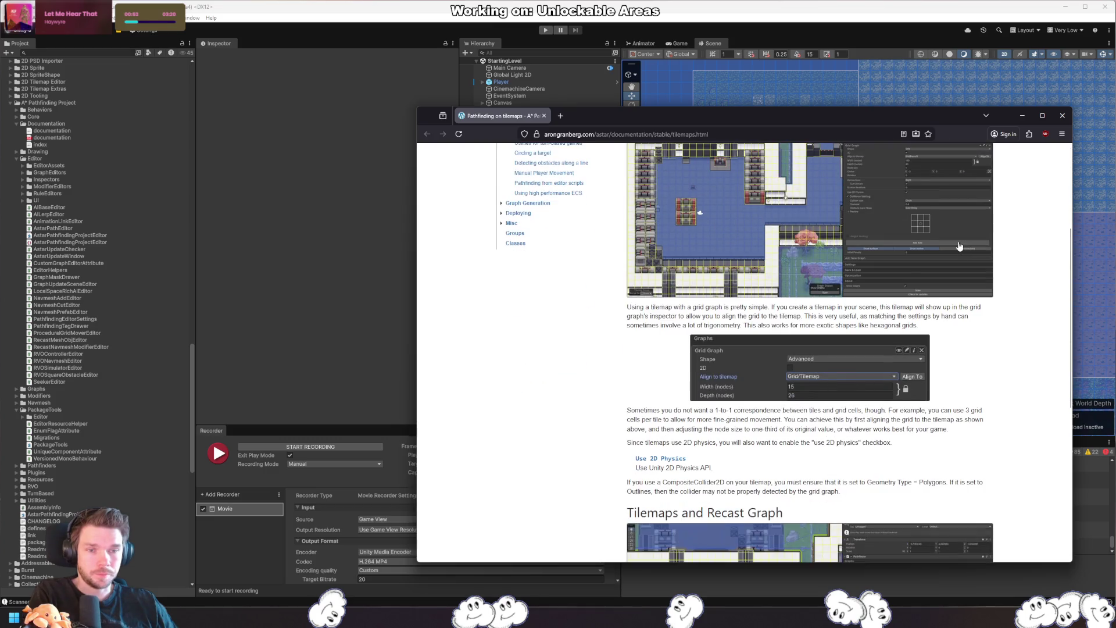
drag(693, 307, 753, 307)
click(968, 344)
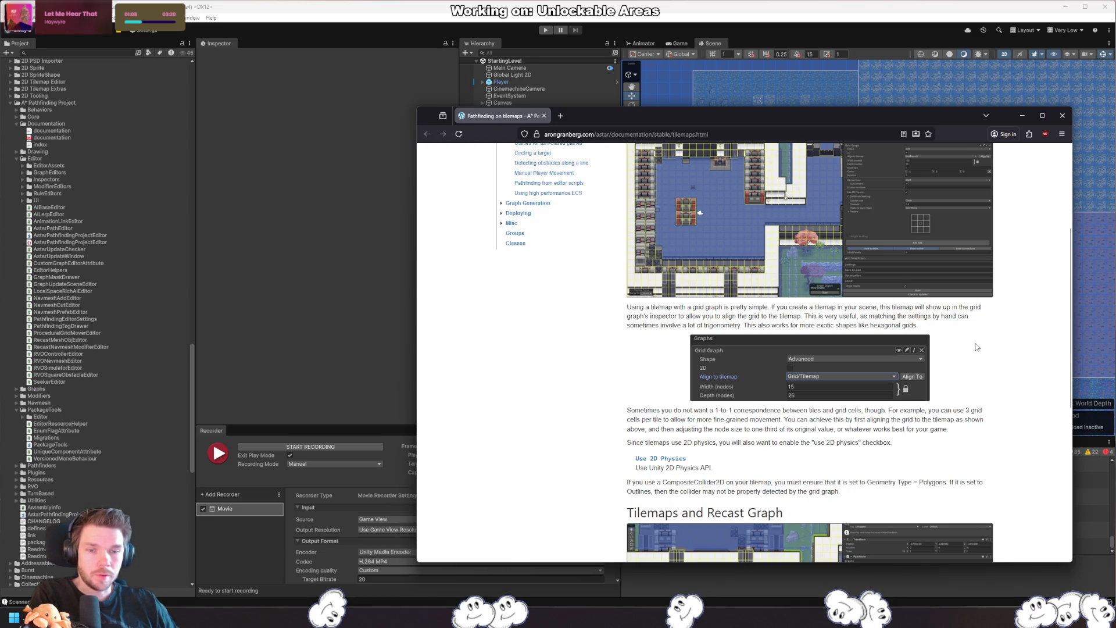
- Read the note on grid cells per tile and the Recast Graph section, then snap the browser aside
scroll(971, 362, down, 3)
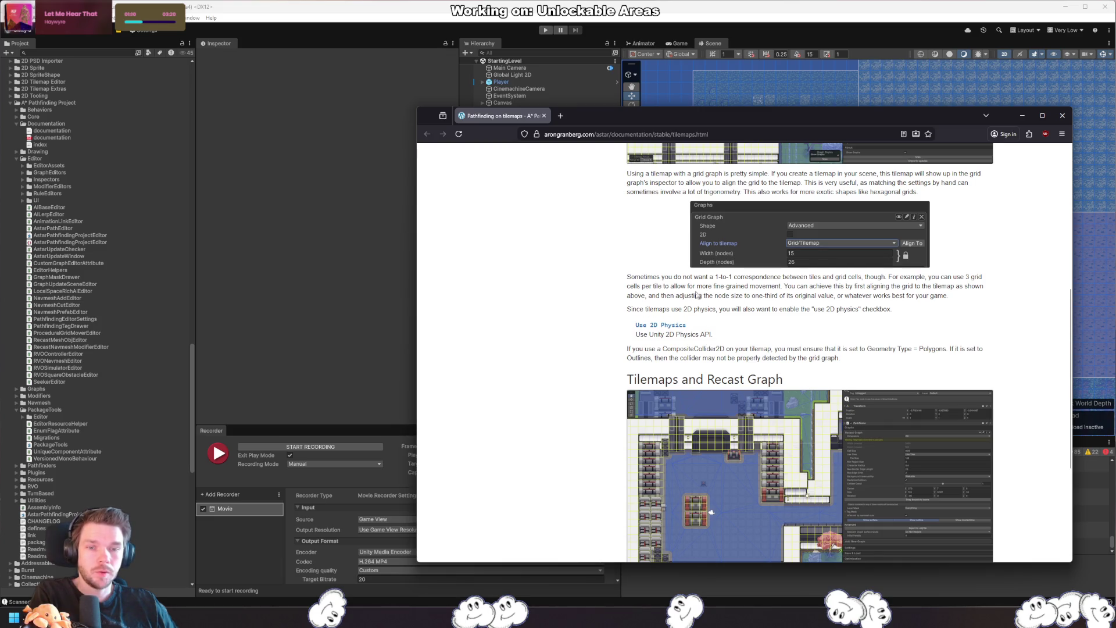
drag(687, 285, 777, 276)
click(839, 290)
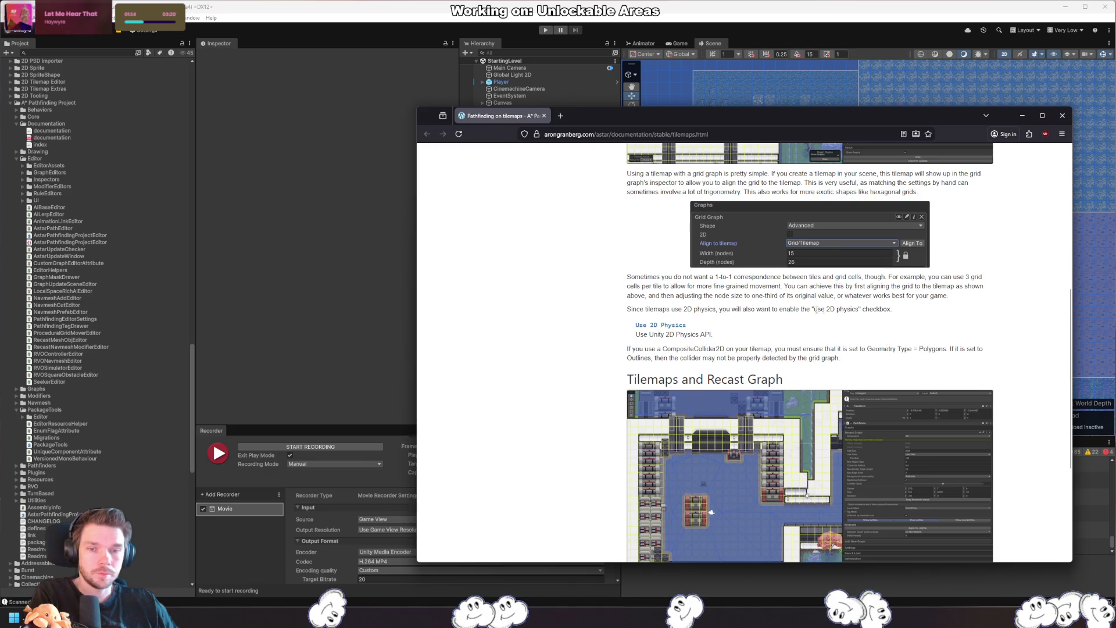
scroll(709, 310, down, 3)
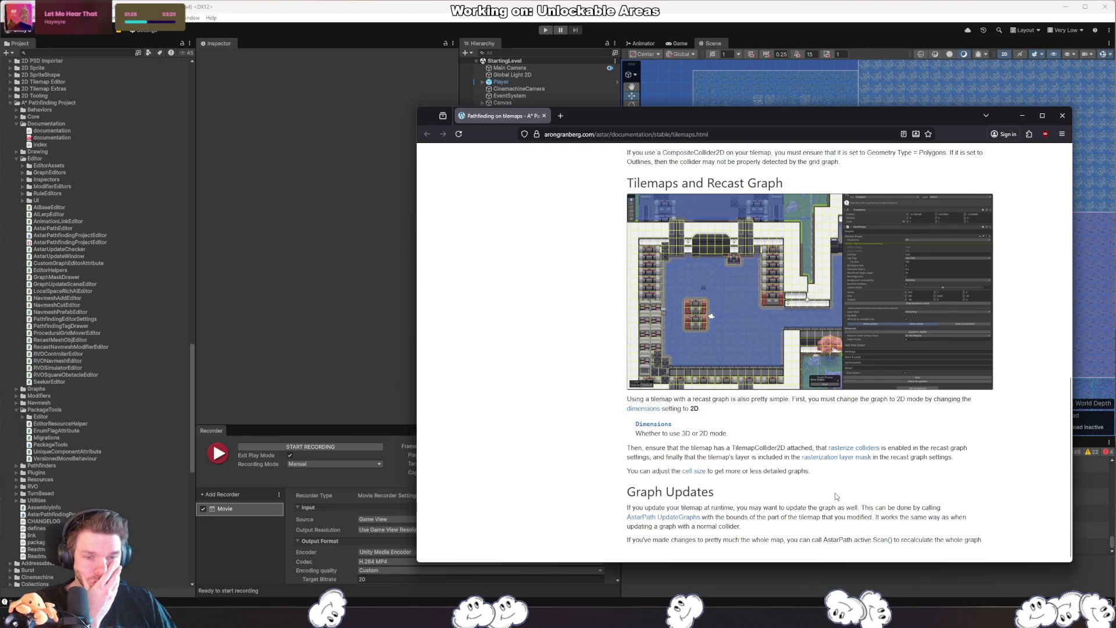
key(super+Right)
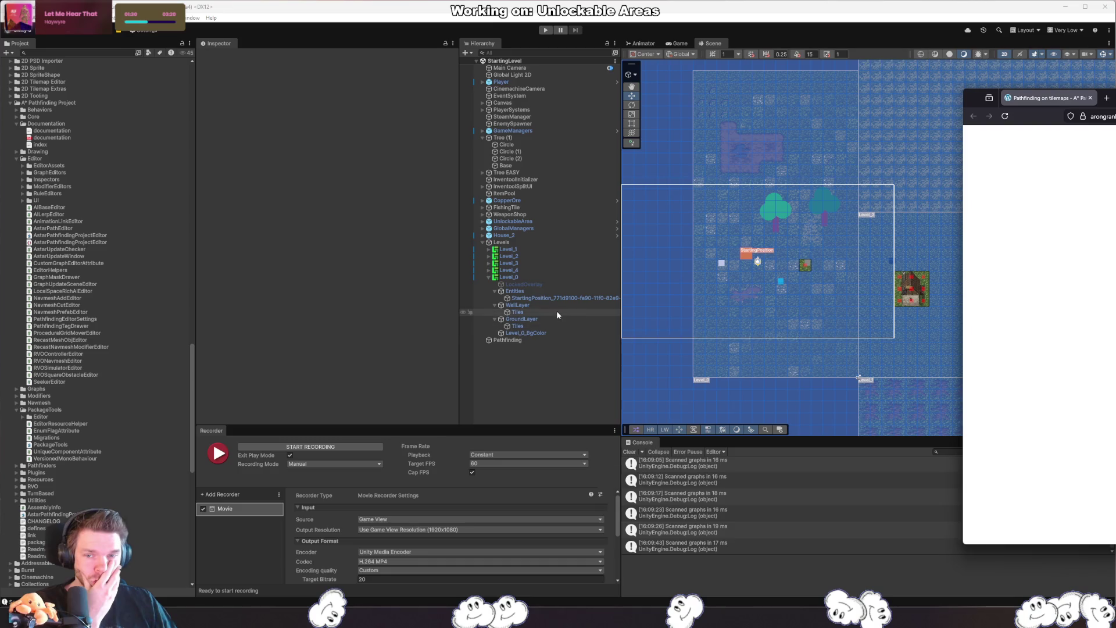
- Inspect the WallLayer Tiles' Composite Collider 2D geometry, then select Level_0
click(556, 312)
scroll(389, 320, down, 8)
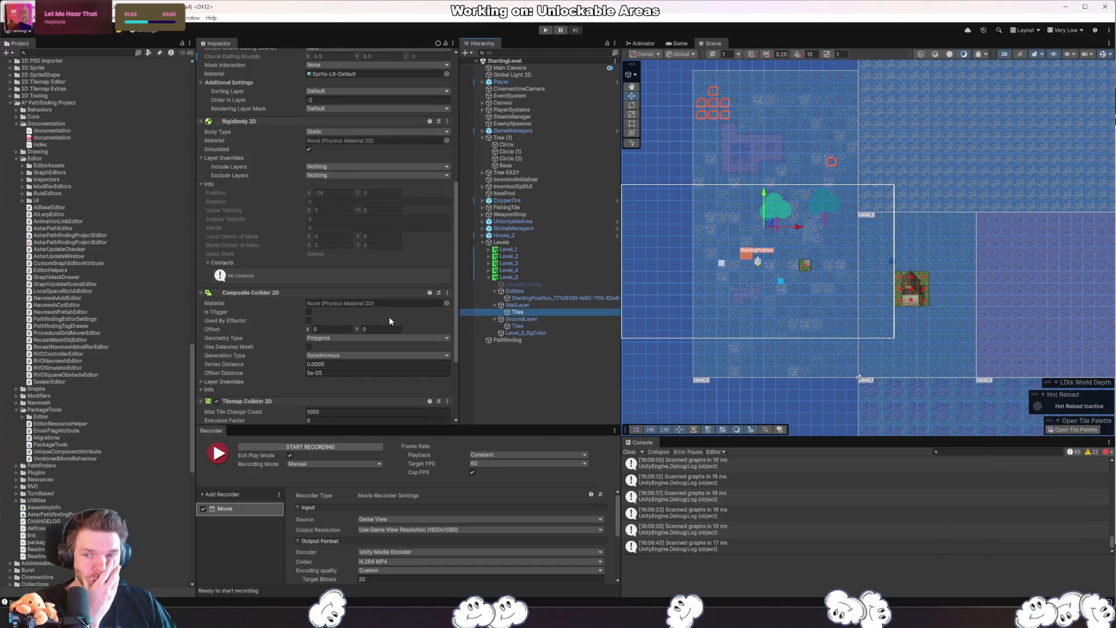
scroll(390, 318, down, 4)
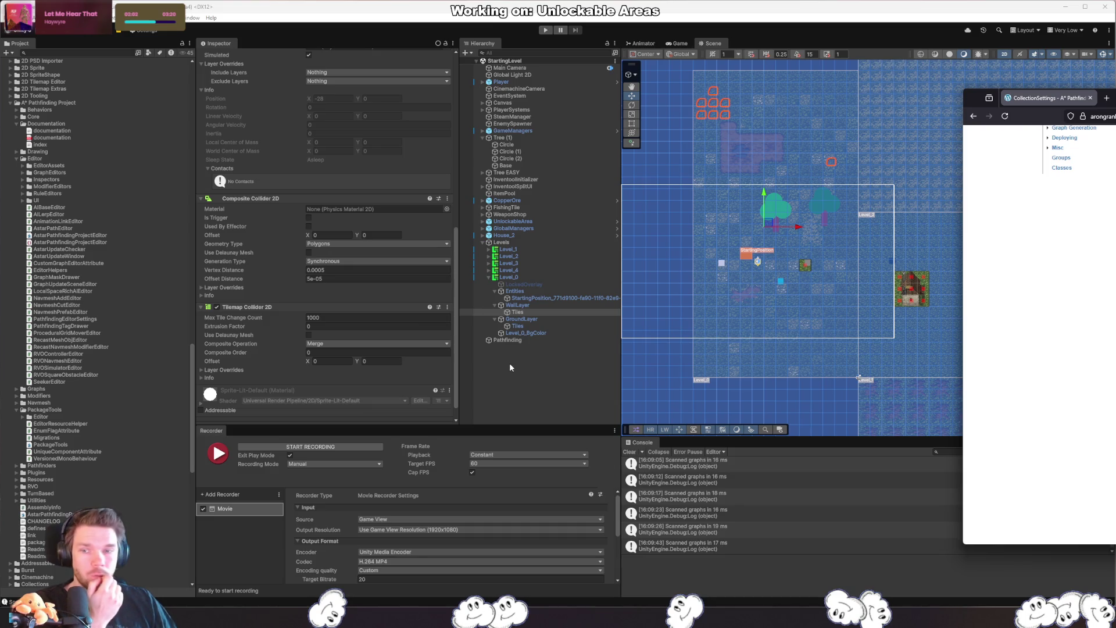
click(522, 276)
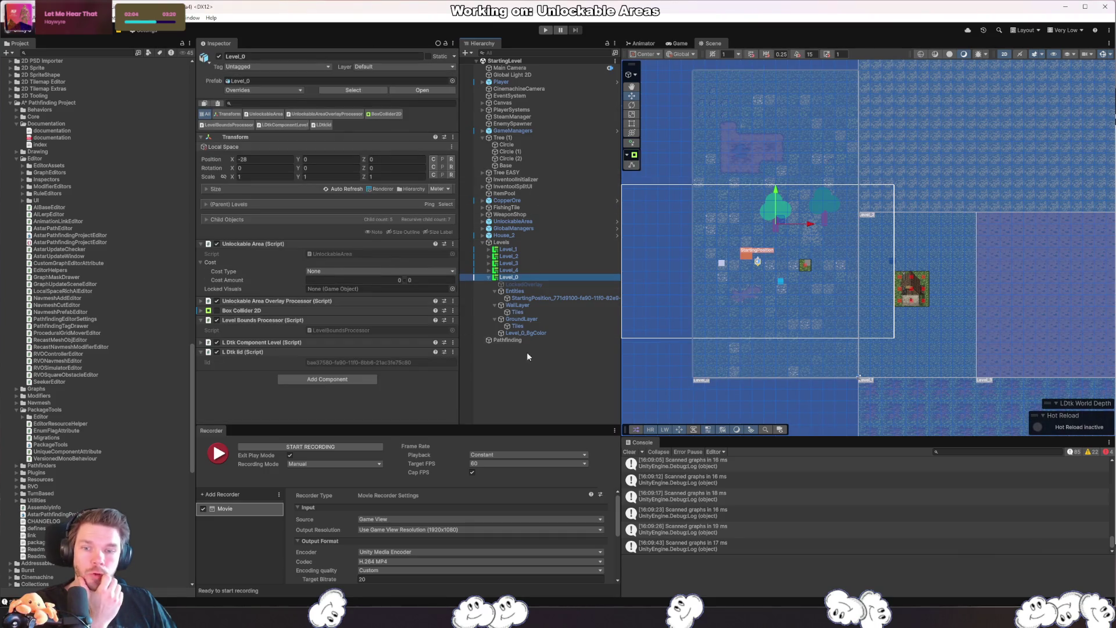
- On Pathfinding, delete the Grid Graph and add a 2D Recast Graph with bounds snapped to the scene
click(512, 339)
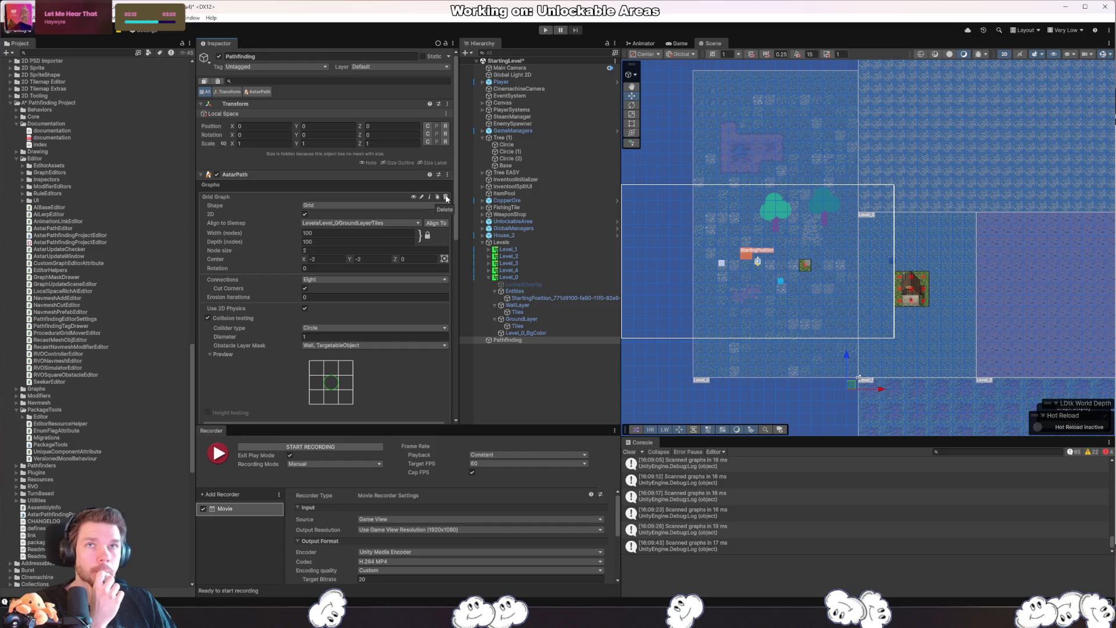
click(446, 198)
click(340, 242)
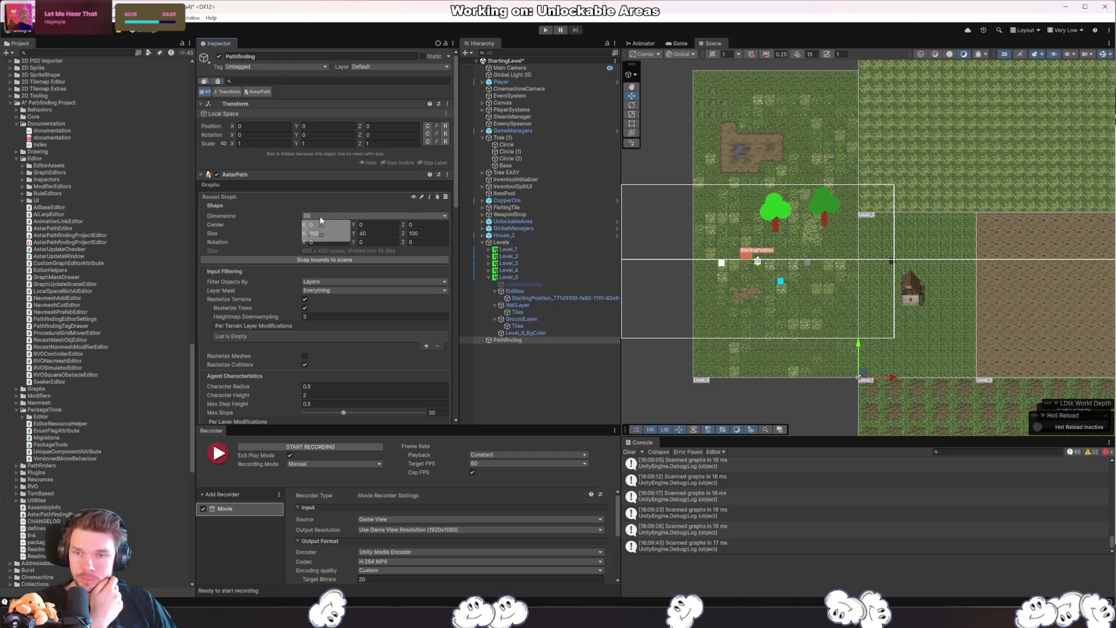
click(322, 225)
scroll(301, 313, down, 5)
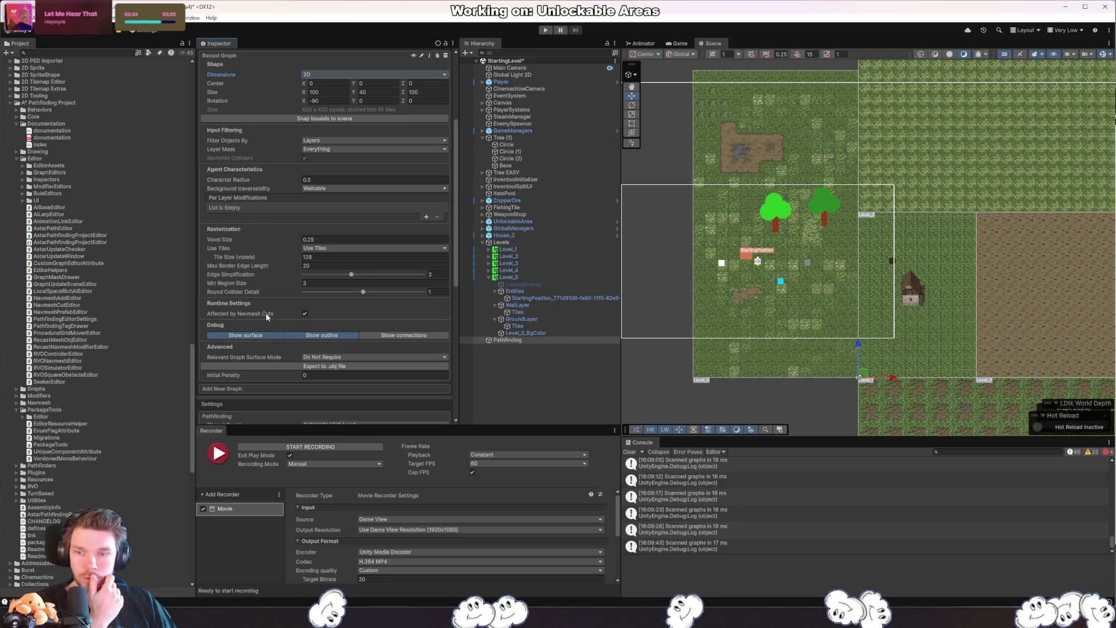
scroll(266, 314, up, 3)
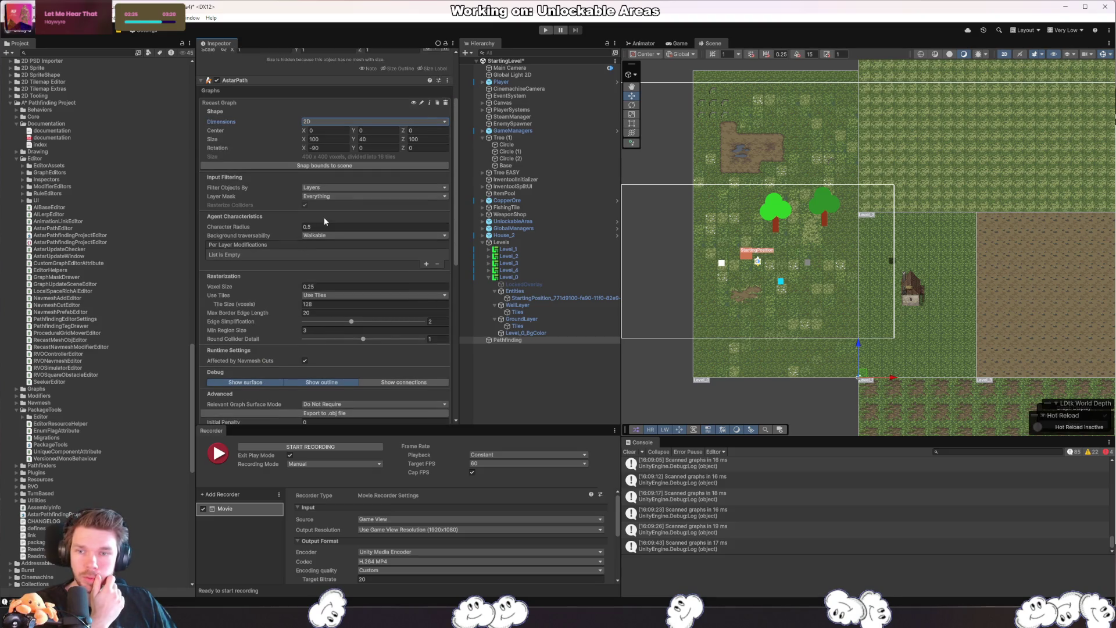
click(344, 166)
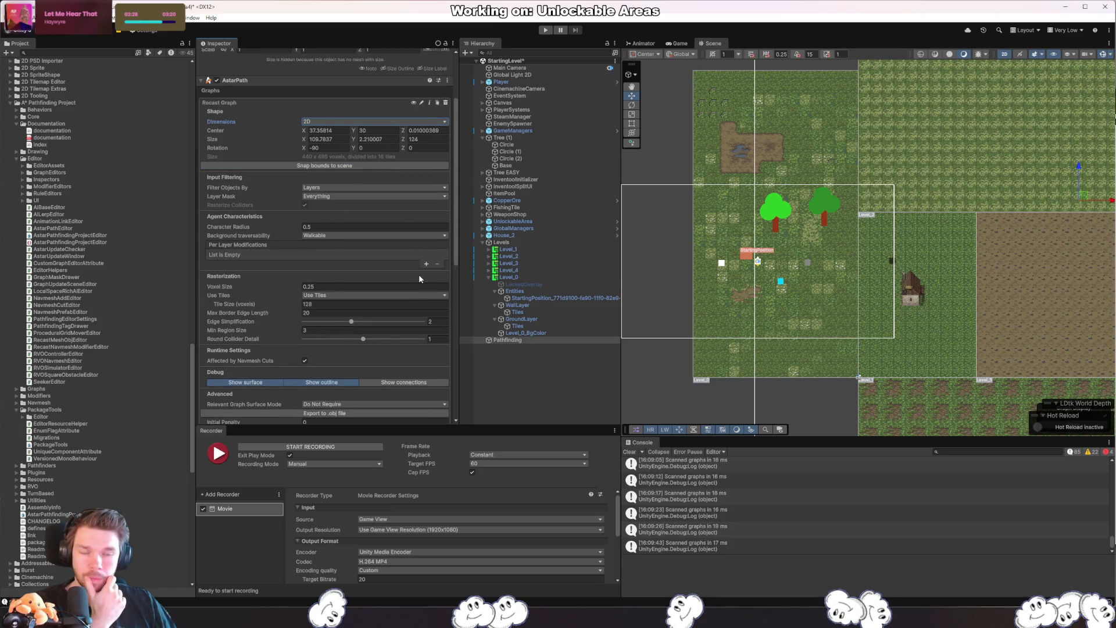
- Check the positions of Levels, Level_1, Level_2 and Level_0 in the hierarchy
scroll(902, 340, down, 5)
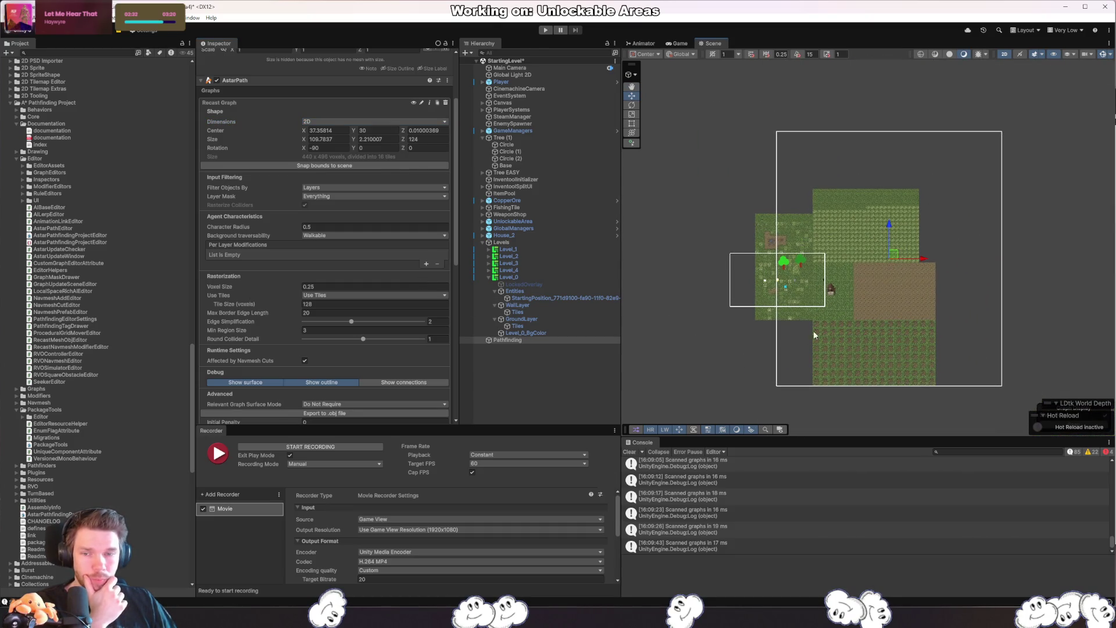
click(505, 243)
click(517, 248)
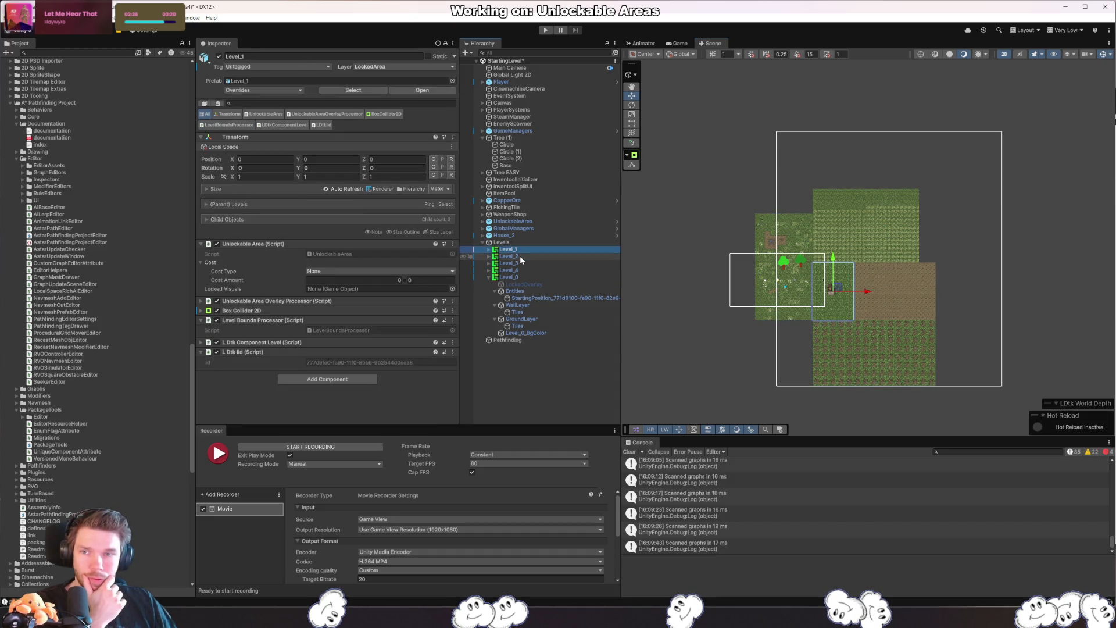
click(520, 256)
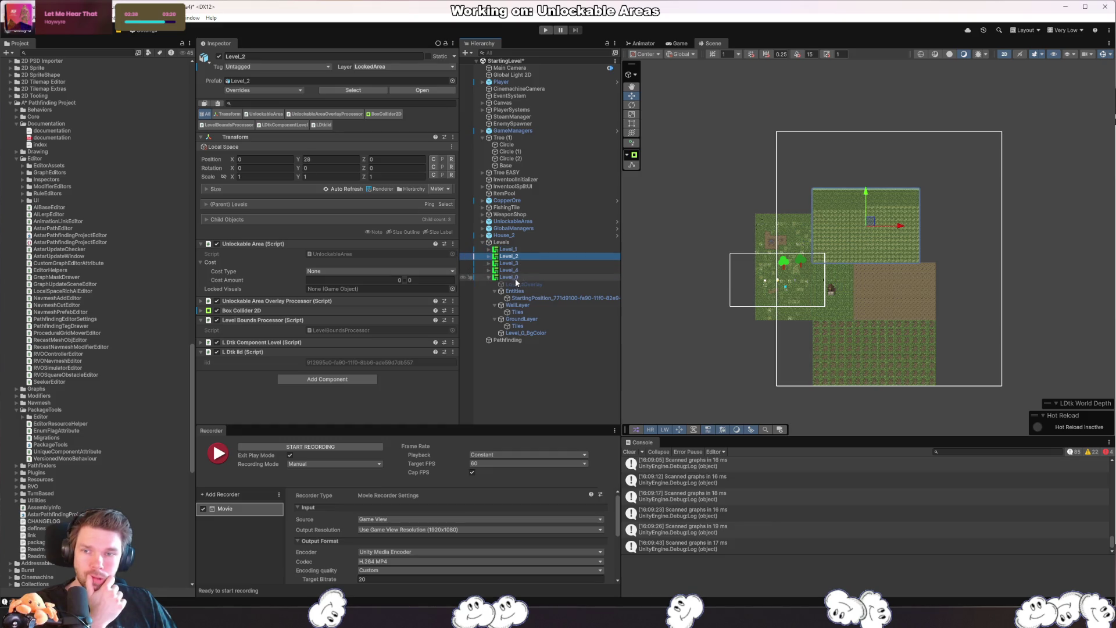
click(489, 278)
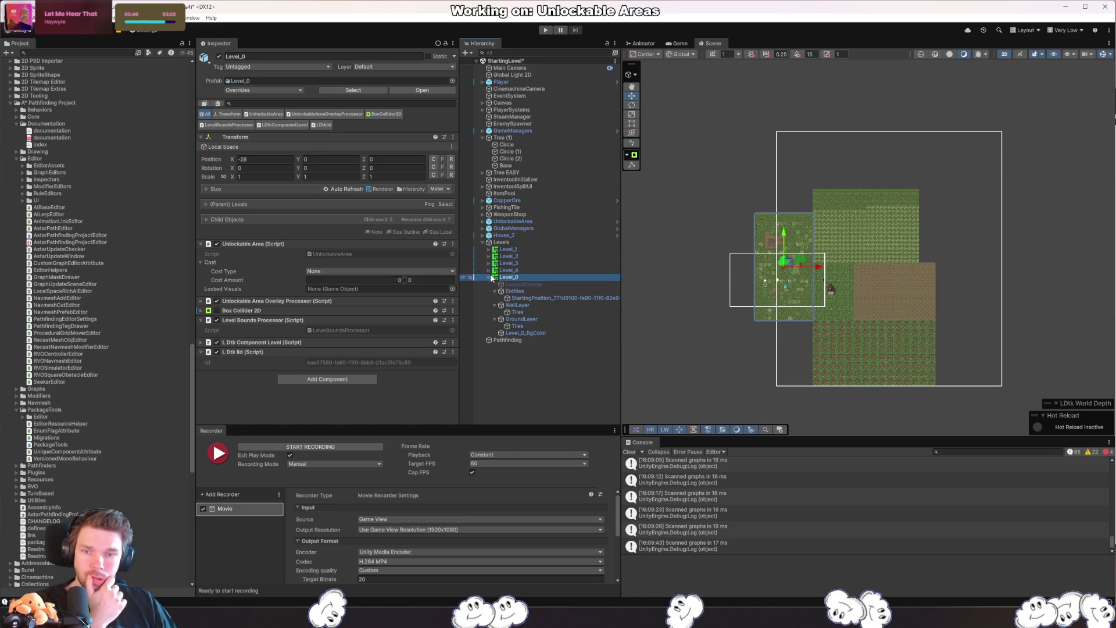
click(487, 278)
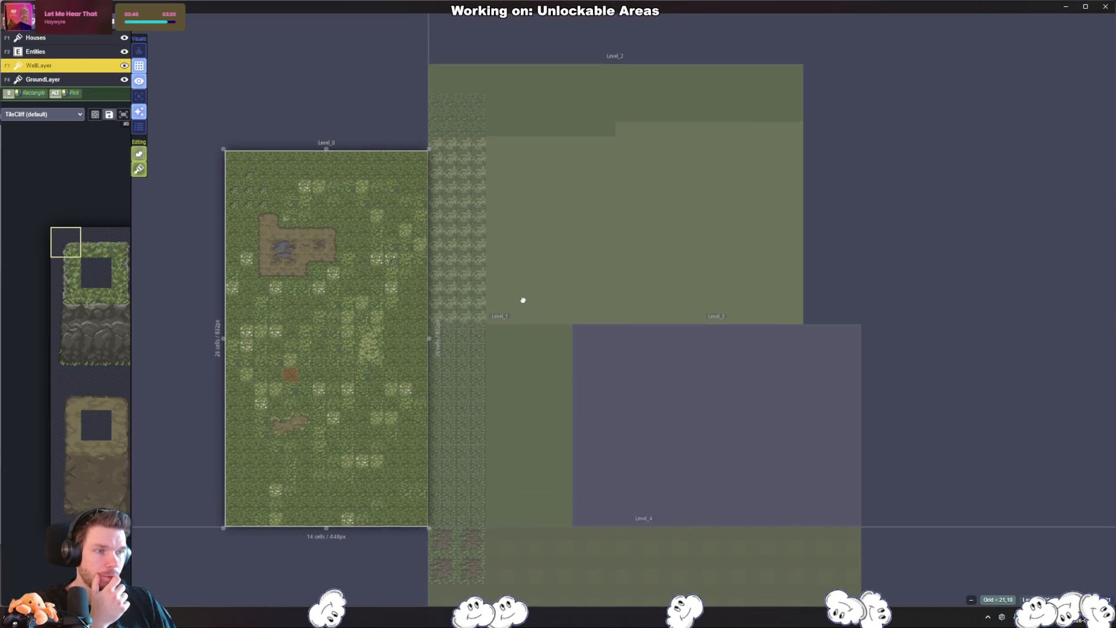
- Drag Levels 1–4 into a rough compact block beside Level_0, with Level_2 above the others
scroll(523, 300, down, 3)
drag(610, 391, 953, 281)
mouse_move(633, 264)
mouse_down()
mouse_move(844, 165)
mouse_move(883, 117)
mouse_up()
drag(552, 367, 740, 223)
mouse_move(494, 349)
mouse_down()
mouse_move(572, 277)
mouse_move(581, 386)
mouse_up()
mouse_move(633, 502)
mouse_down()
mouse_move(717, 404)
mouse_move(717, 451)
mouse_up()
drag(535, 354, 535, 252)
drag(662, 486, 662, 394)
click(701, 235)
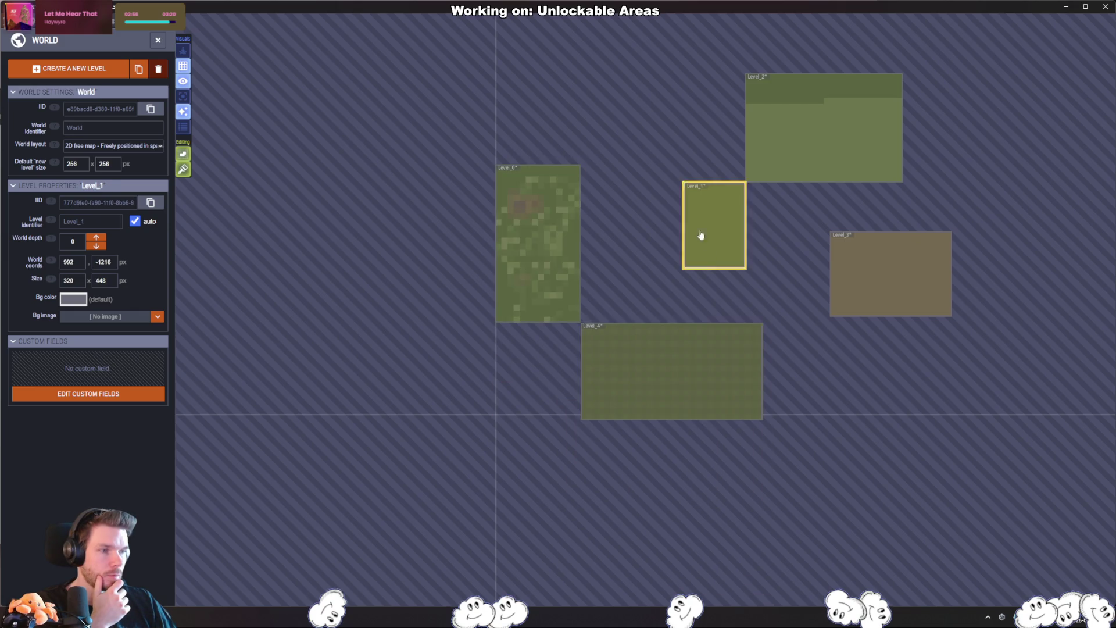
drag(701, 235, 599, 289)
drag(891, 252, 730, 271)
mouse_move(837, 123)
mouse_down()
mouse_move(748, 169)
mouse_move(680, 185)
mouse_move(647, 184)
mouse_move(655, 174)
mouse_move(633, 169)
mouse_up()
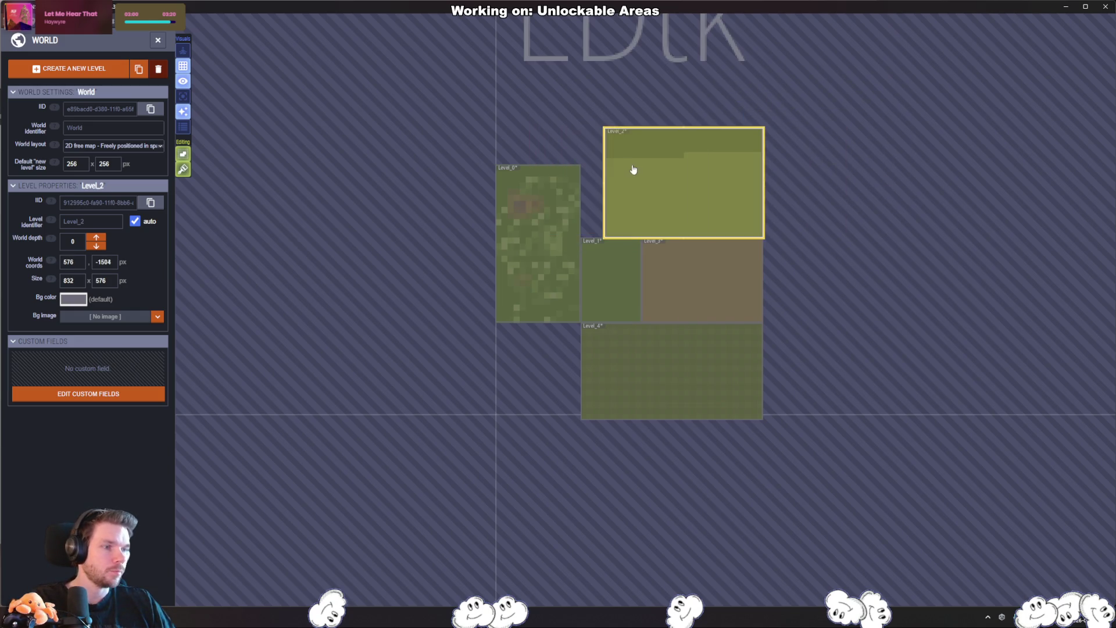
- Fine-tune Level_2 to world X 448 and Level_3 beside Level_1, then save
double_click(576, 211)
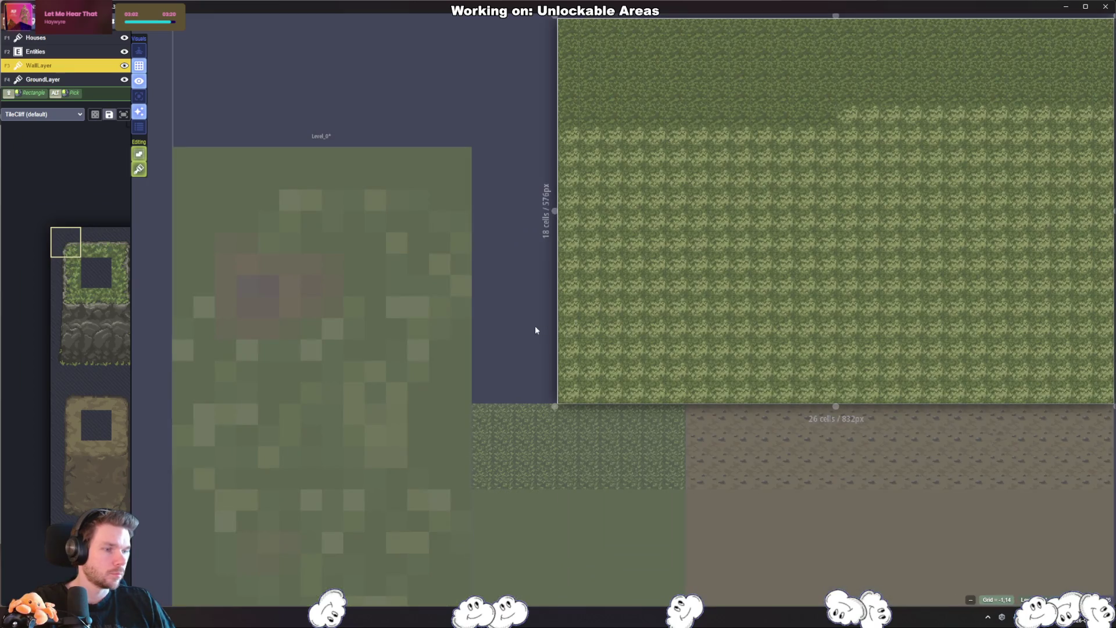
scroll(552, 279, down, 5)
drag(564, 333, 637, 242)
mouse_move(623, 425)
mouse_down()
mouse_move(682, 361)
mouse_move(827, 423)
mouse_up()
drag(690, 174, 588, 275)
drag(872, 441, 663, 441)
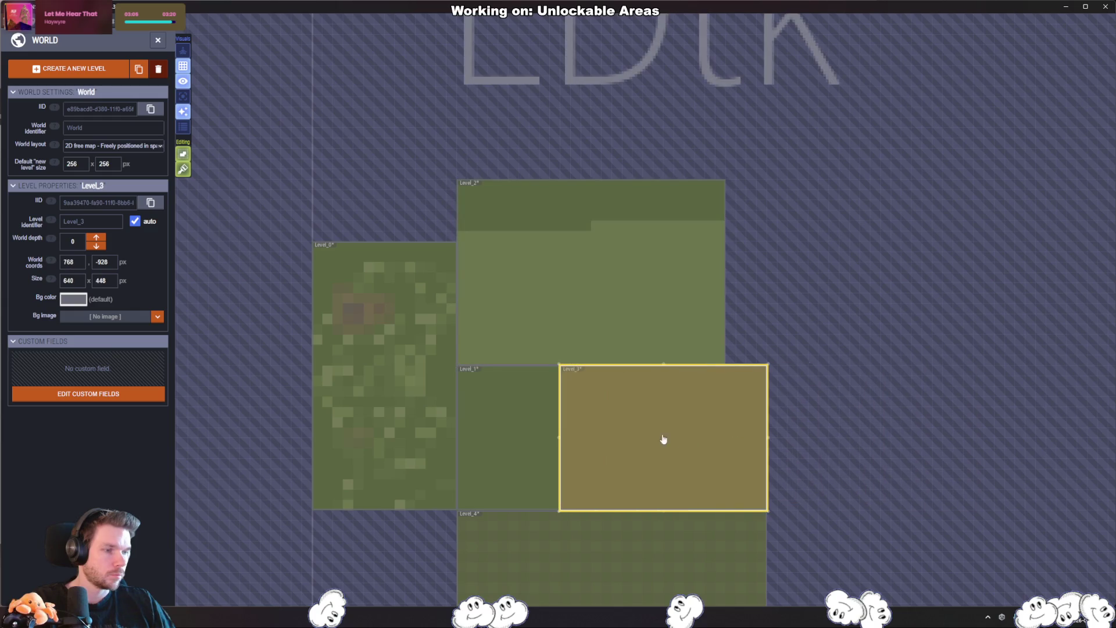
key(alt+Tab)
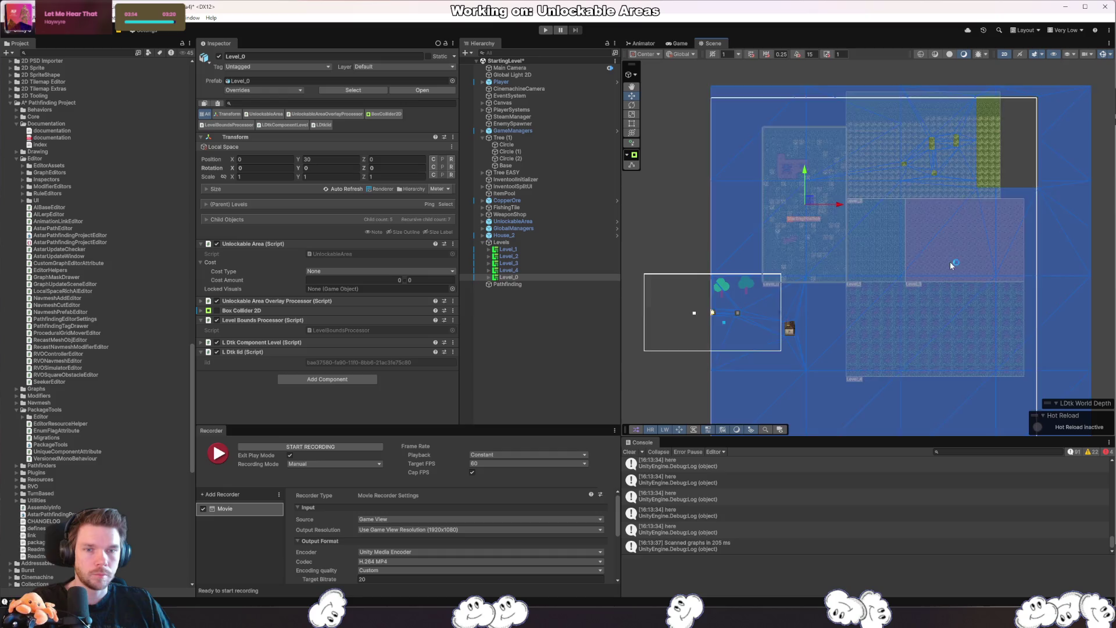
- Select Level_2 in the Hierarchy and drill down to its GroundLayer > Tiles tilemap
scroll(950, 262, down, 3)
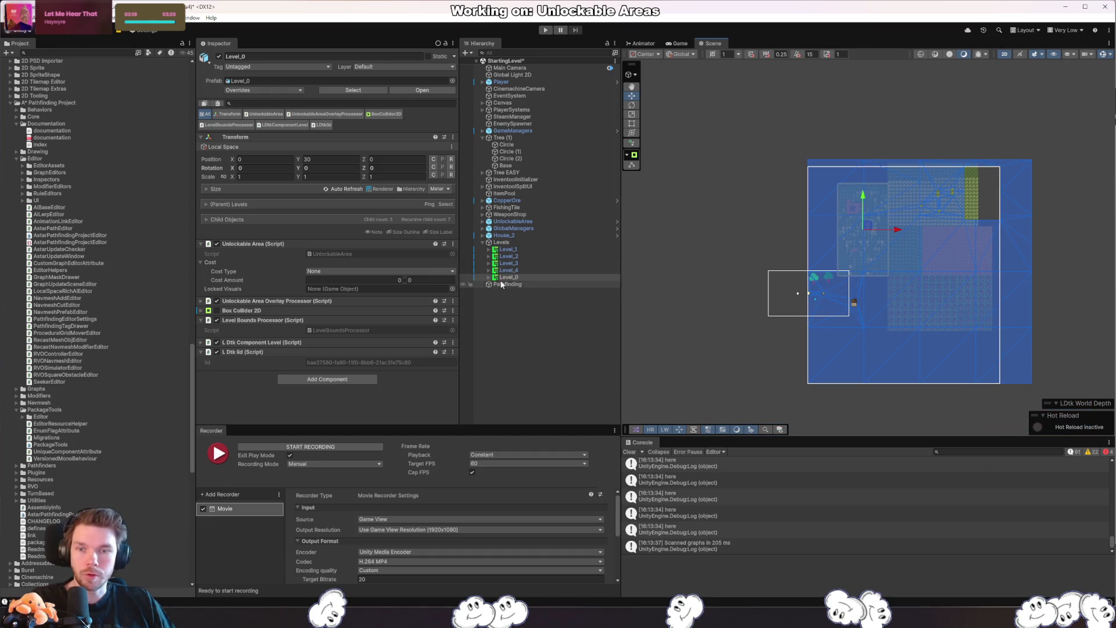
click(519, 262)
click(519, 256)
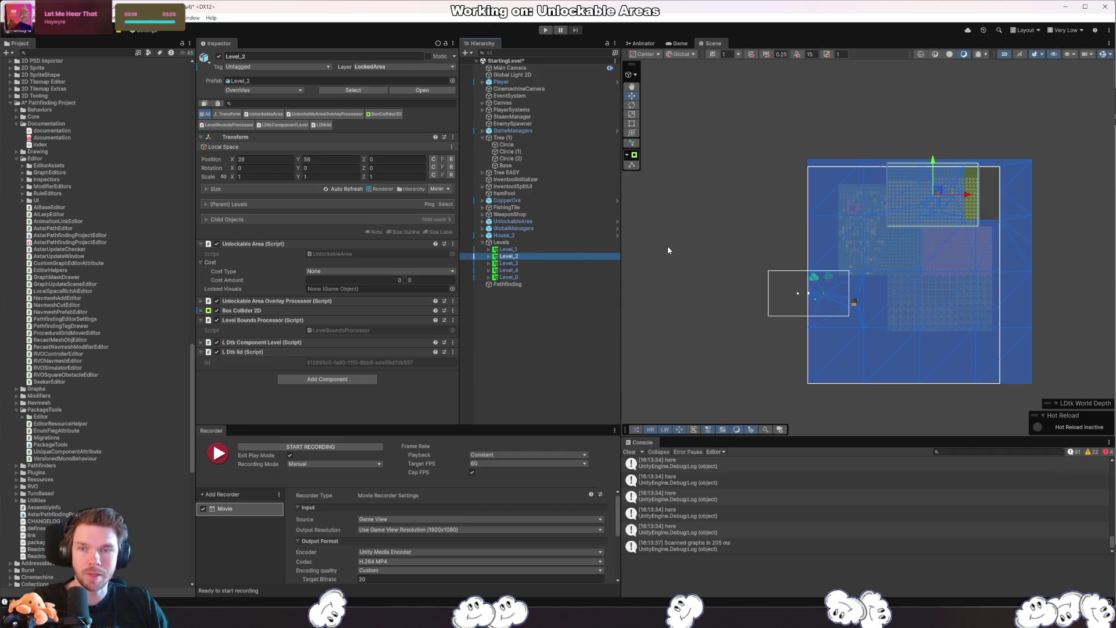
key(Right)
key(Down)
key(Down)
key(Down)
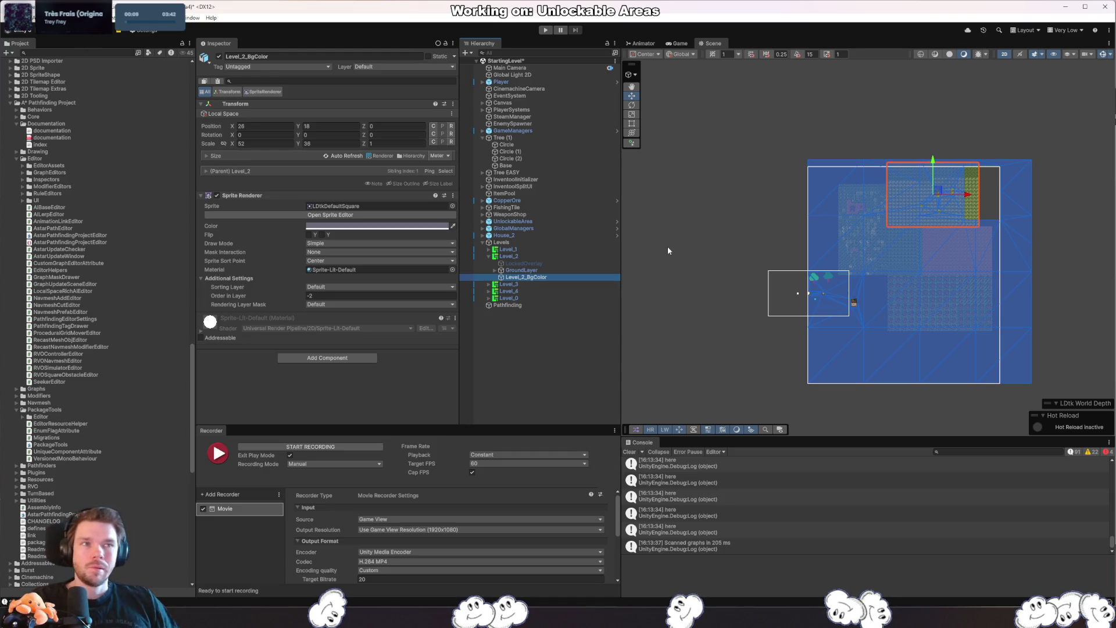
click(492, 270)
click(494, 270)
click(516, 277)
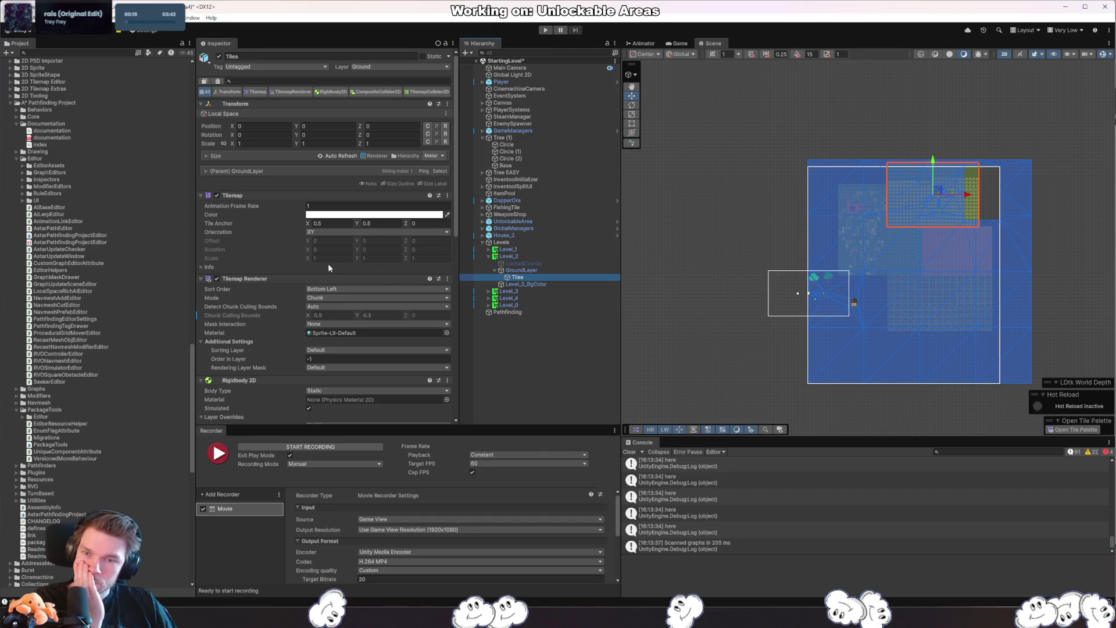
- Keep the Tiles mask interaction at None and review its Tilemap and Composite Collider 2D settings
scroll(271, 260, down, 3)
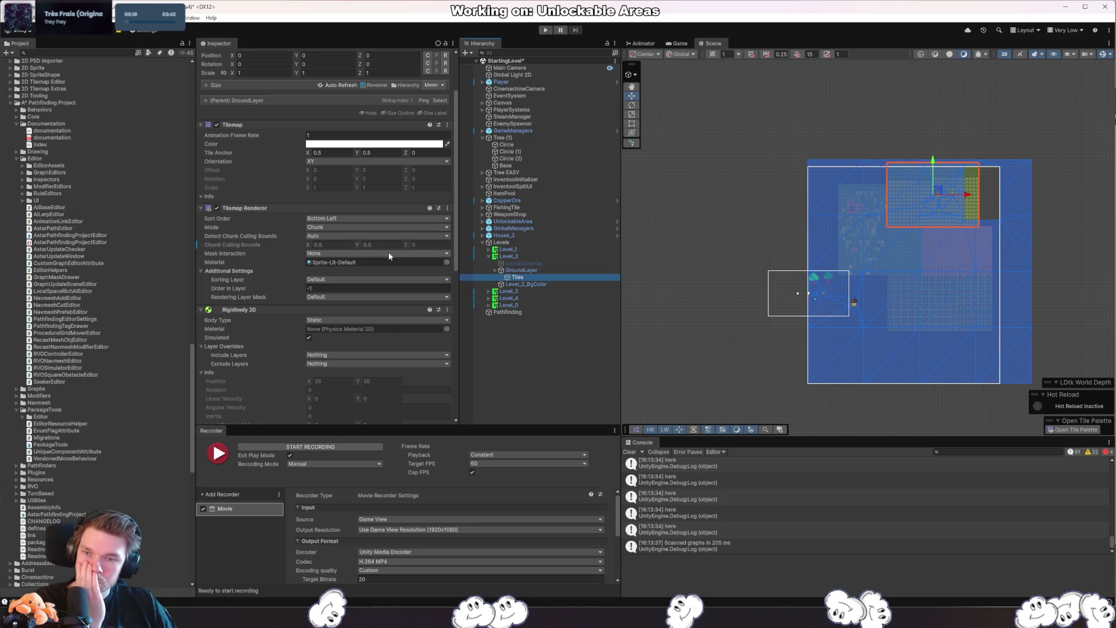
click(365, 253)
click(454, 267)
drag(455, 265, 455, 414)
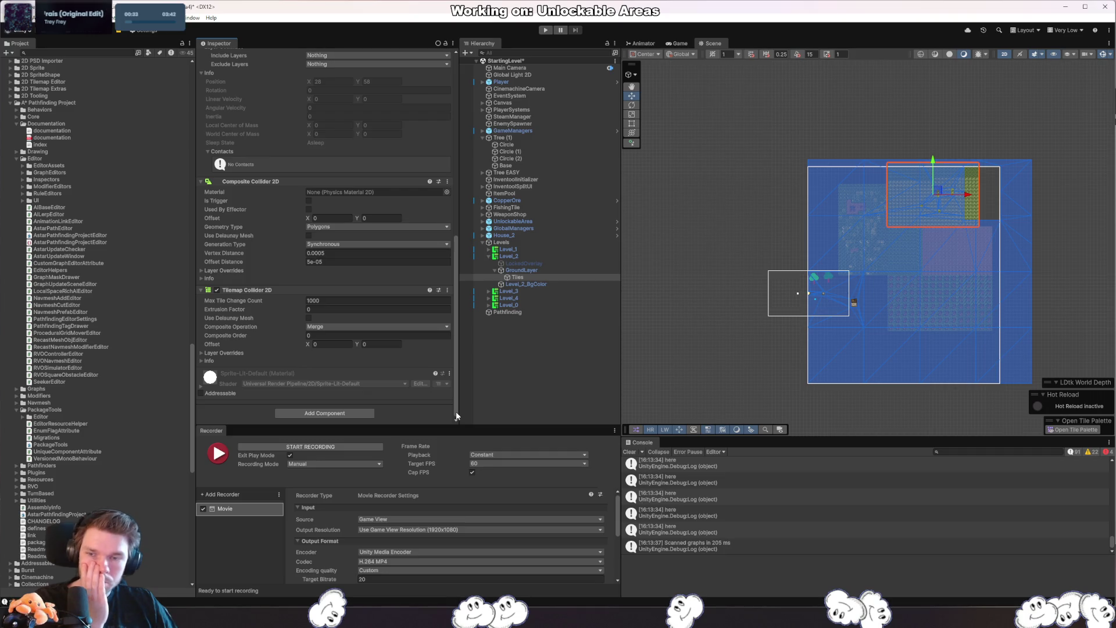
scroll(457, 415, up, 1)
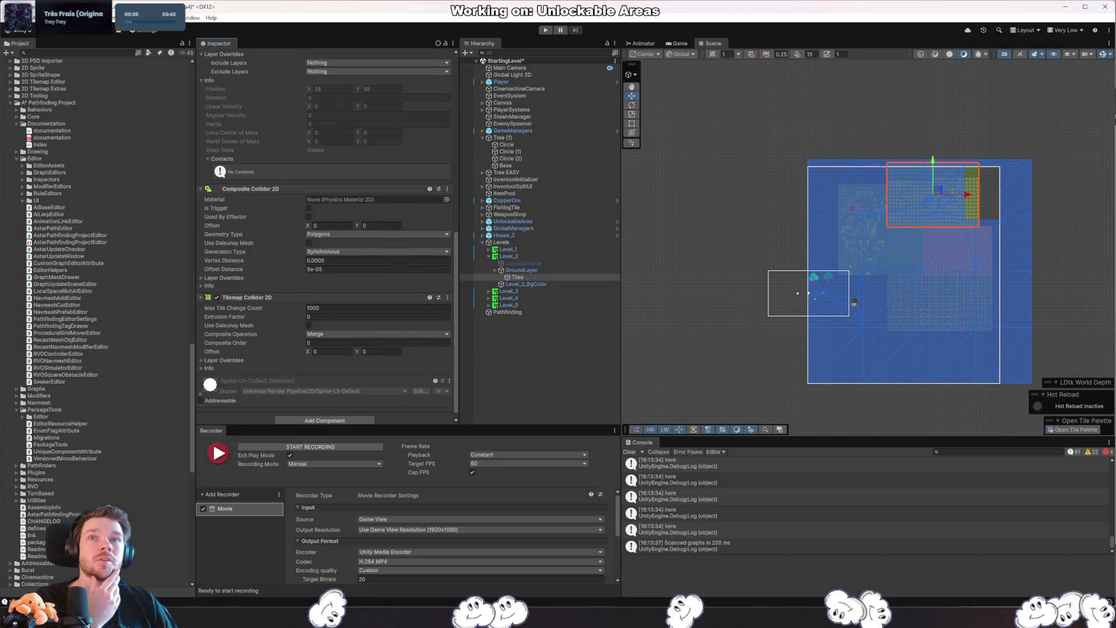